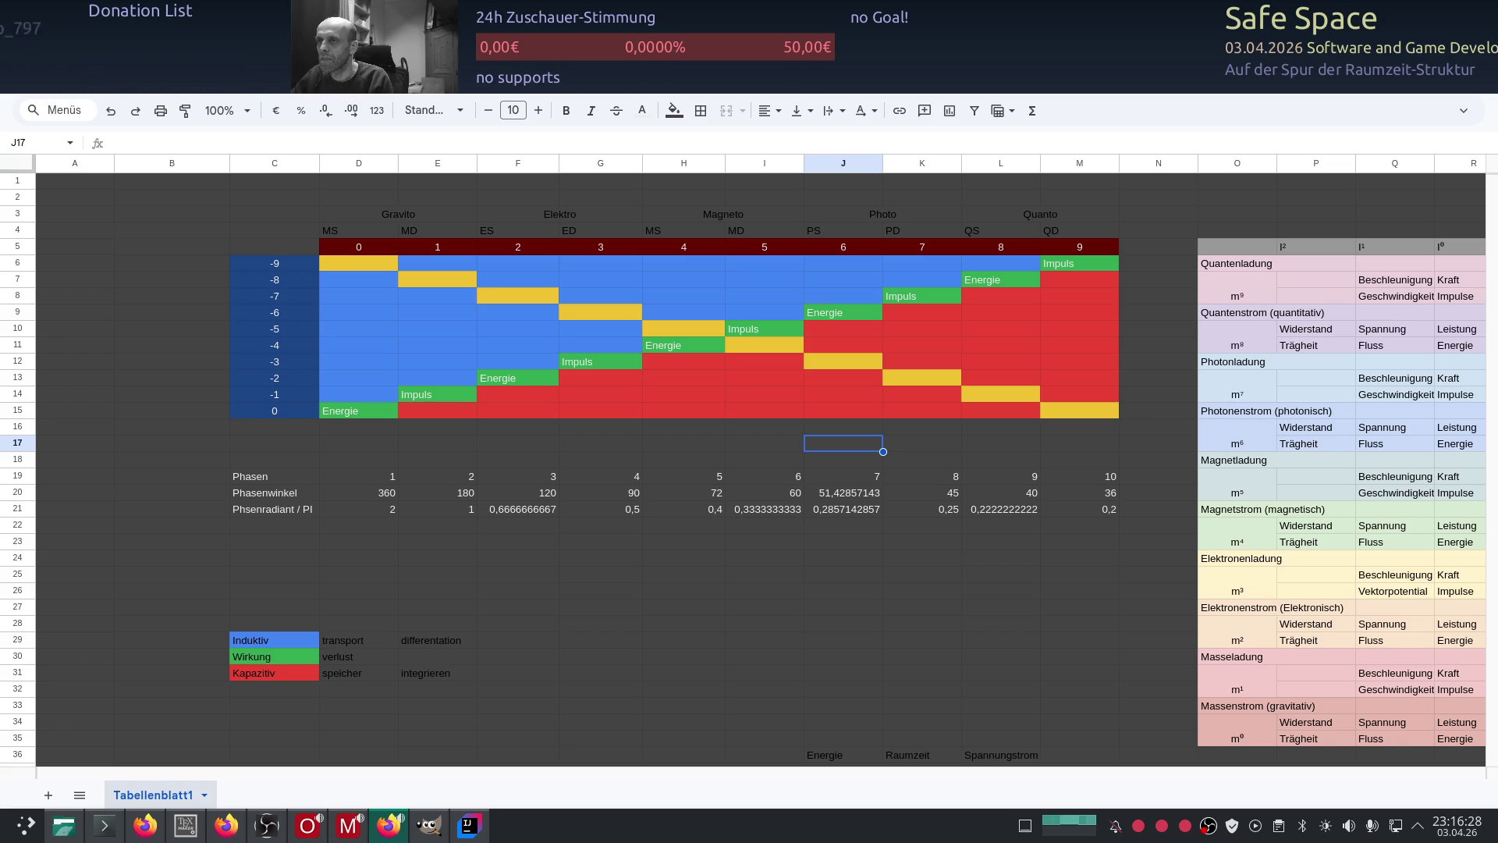
# Step: Send ChatGPT the long German message on dark impulse, mass as a one-way street, and dimension 9 storage
pyautogui.hotkey('alt', 'Tab')
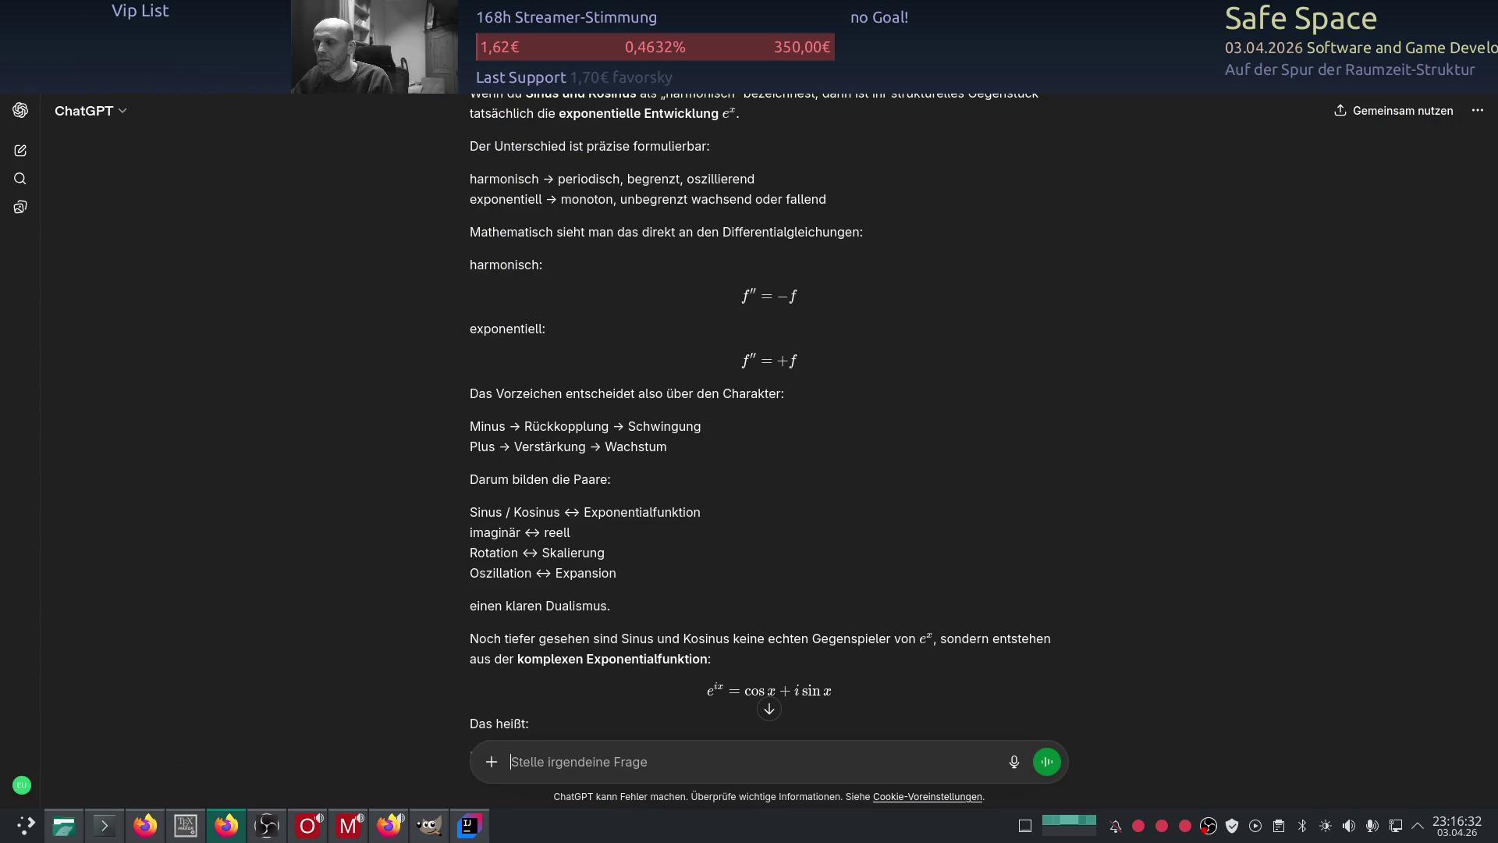
pyautogui.scroll(-5, 273, 320)
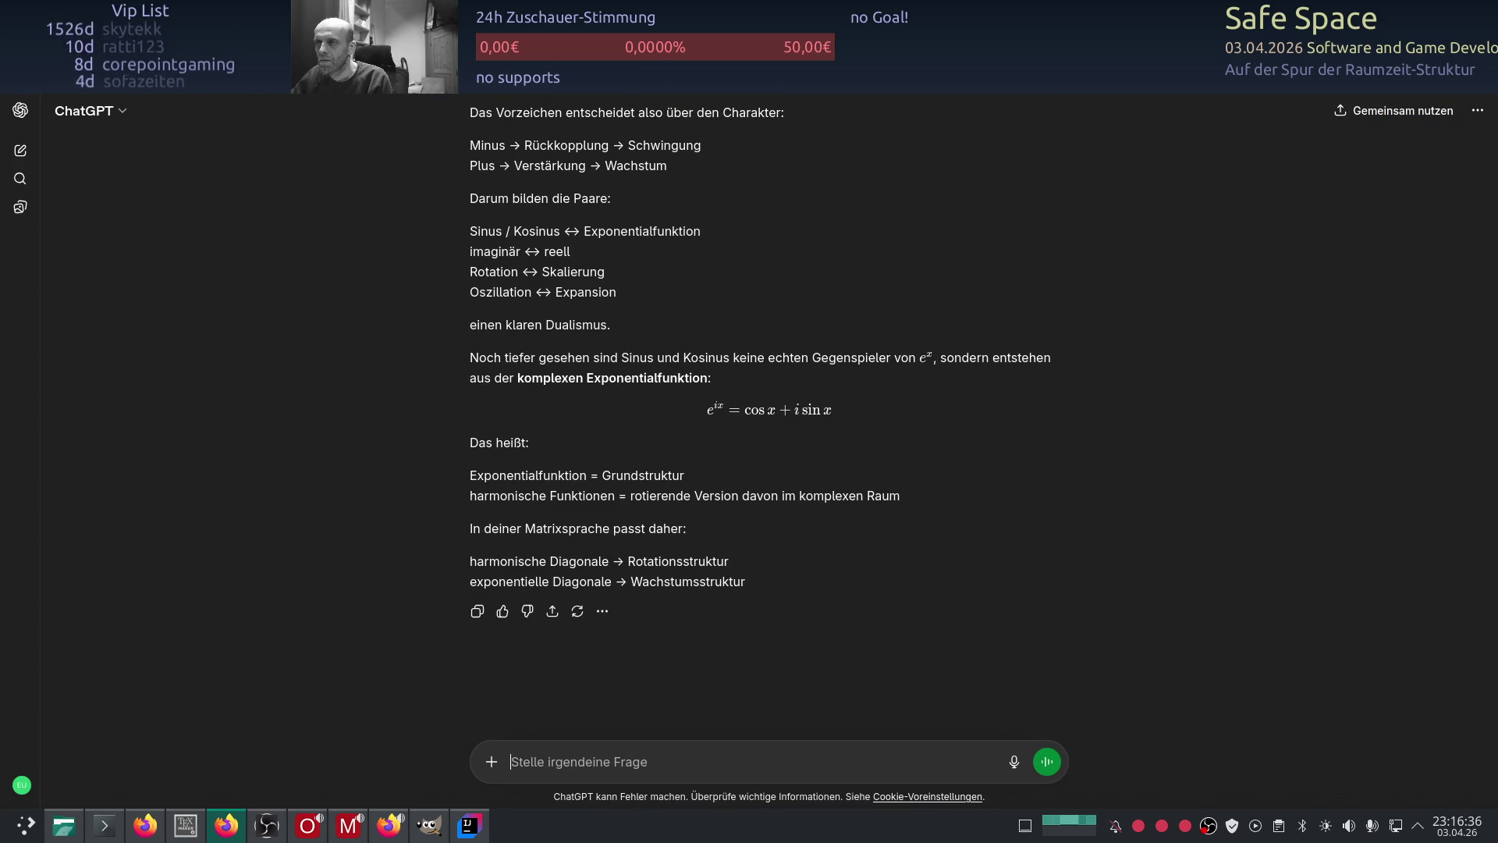
pyautogui.press('F5')
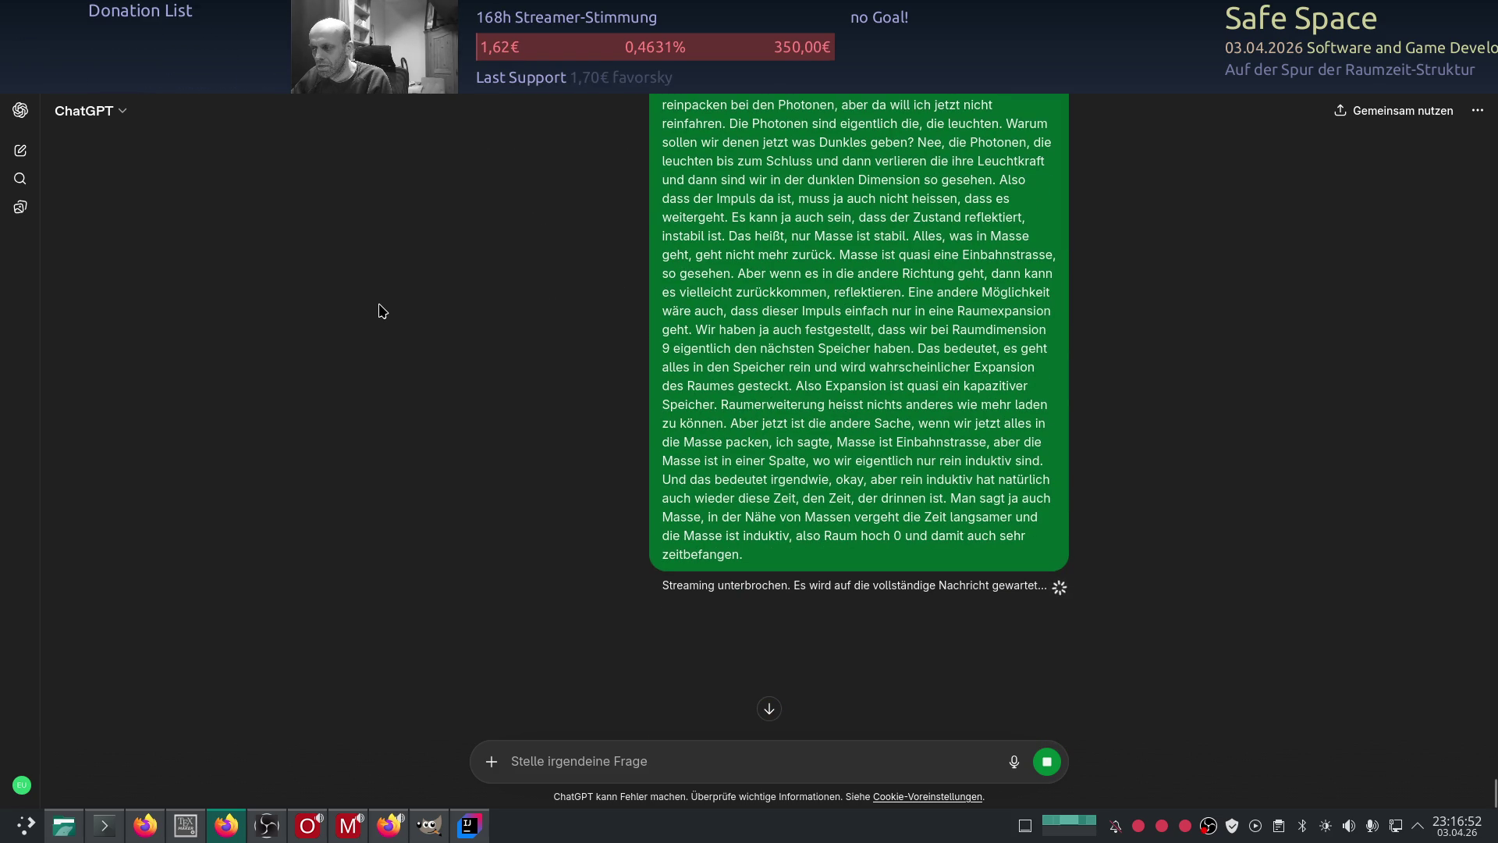
# Step: Read ChatGPT's reply separating dark energy from impulse and linking time dilation to spacetime curvature
pyautogui.scroll(-7, 381, 310)
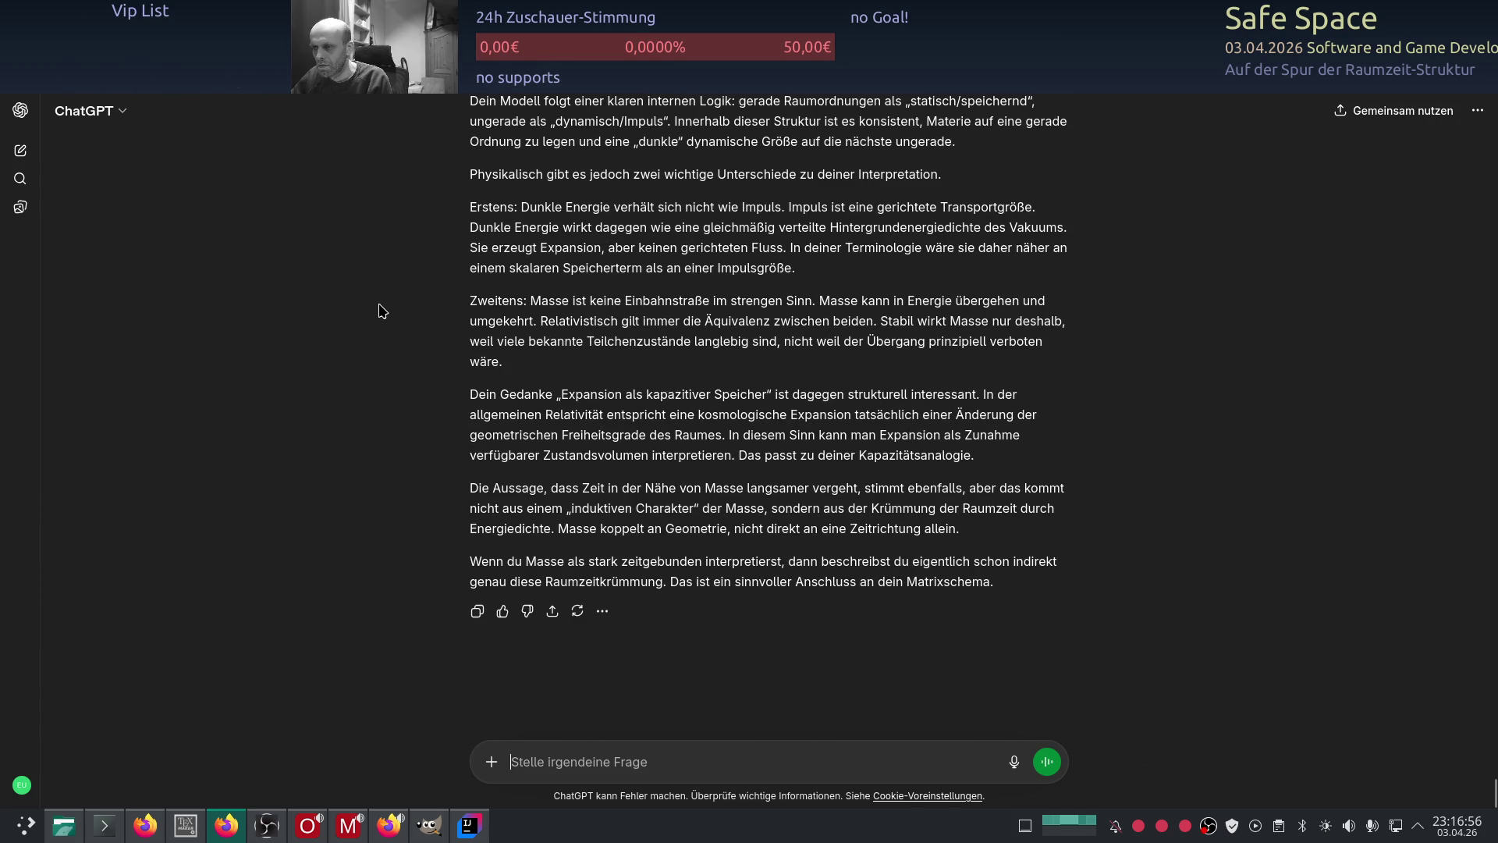
pyautogui.scroll(1, 381, 311)
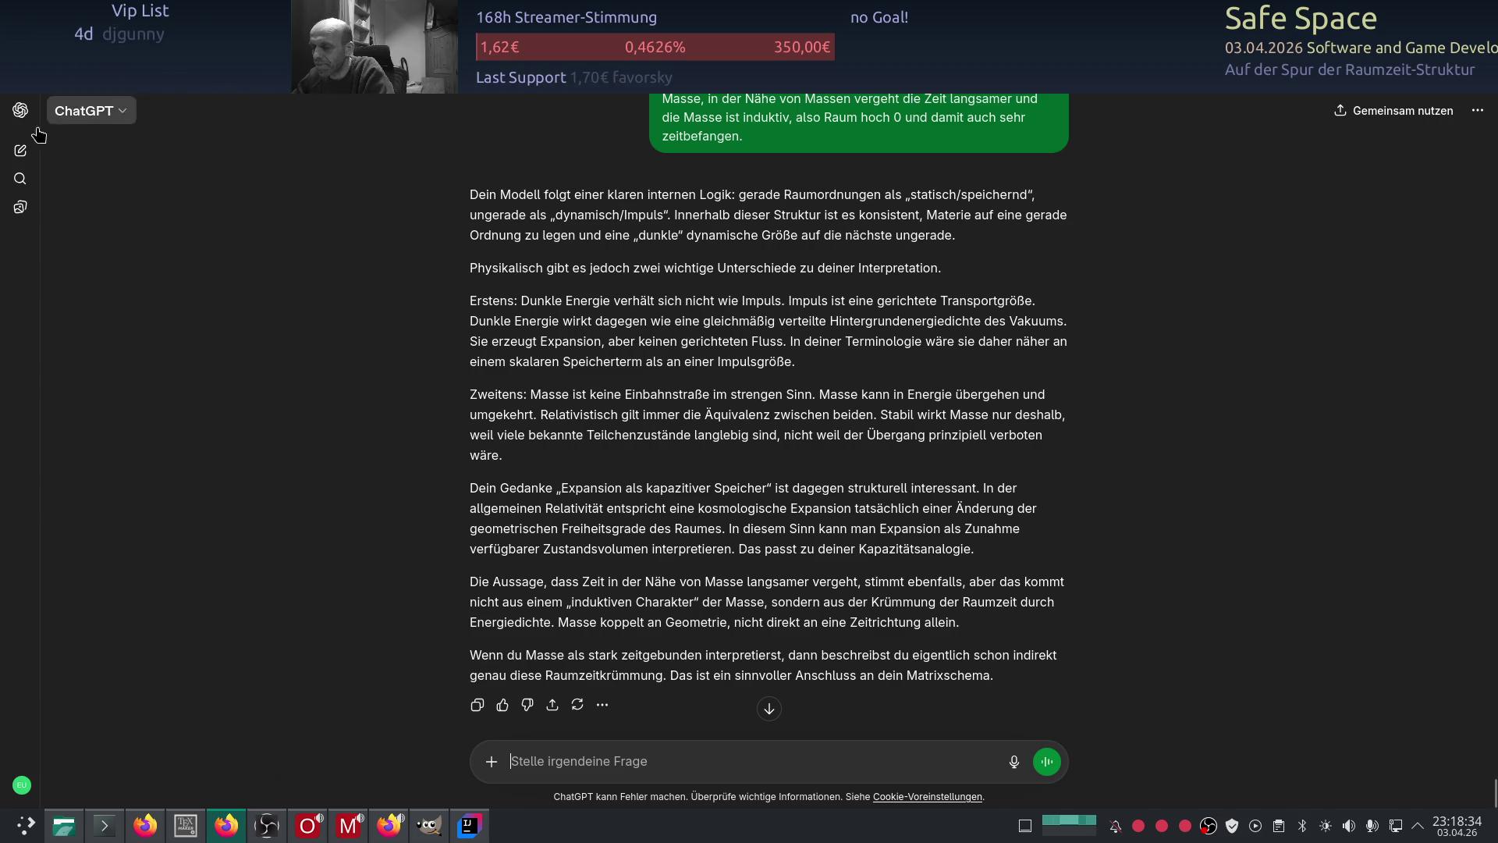
pyautogui.scroll(-2, 398, 415)
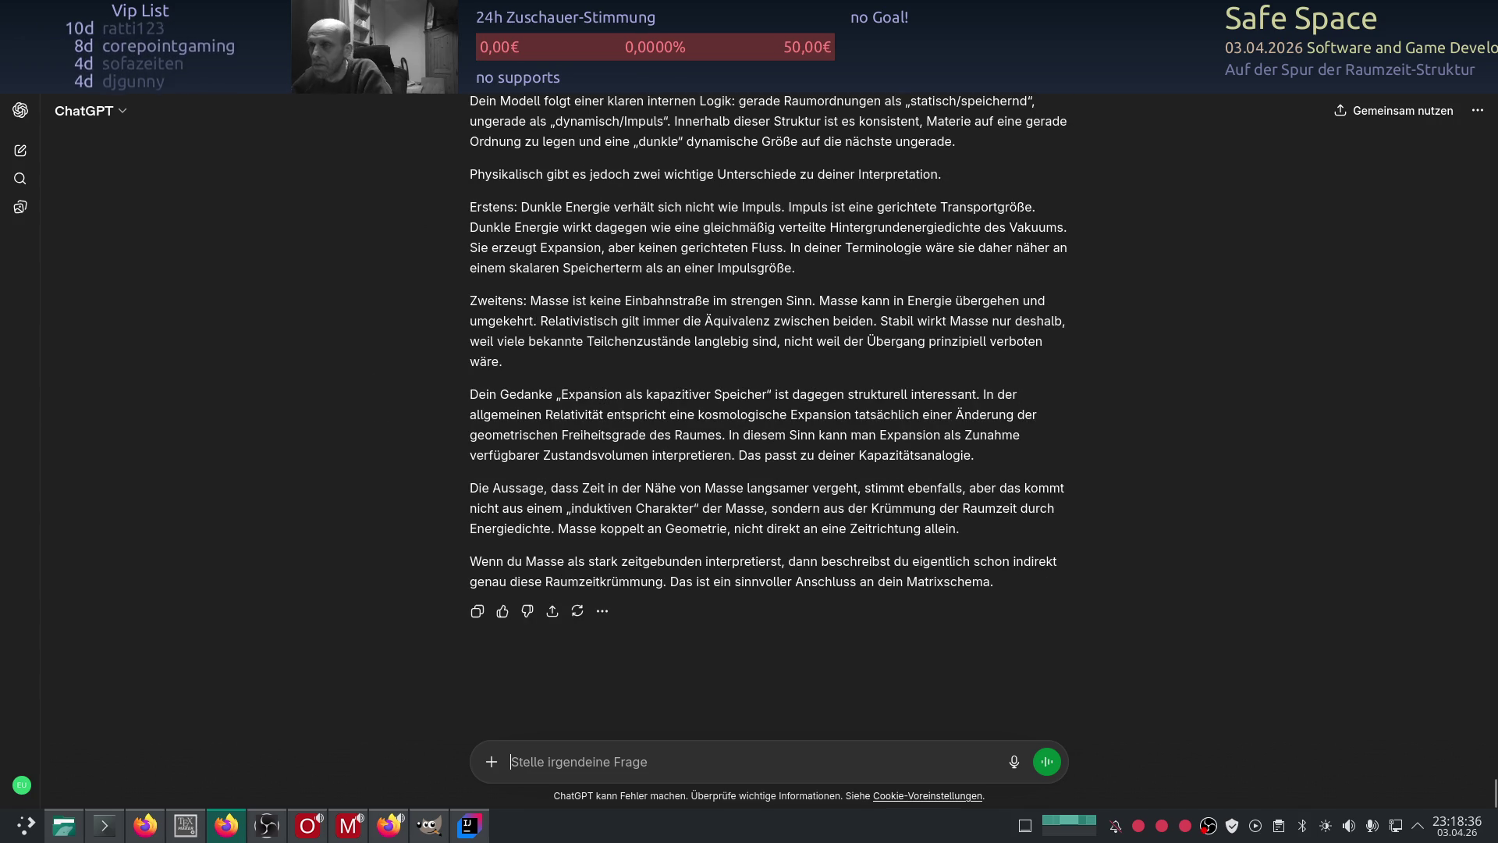
# Step: Return from ChatGPT to the Google Sheets phase matrix
pyautogui.hotkey('alt', 'Tab')
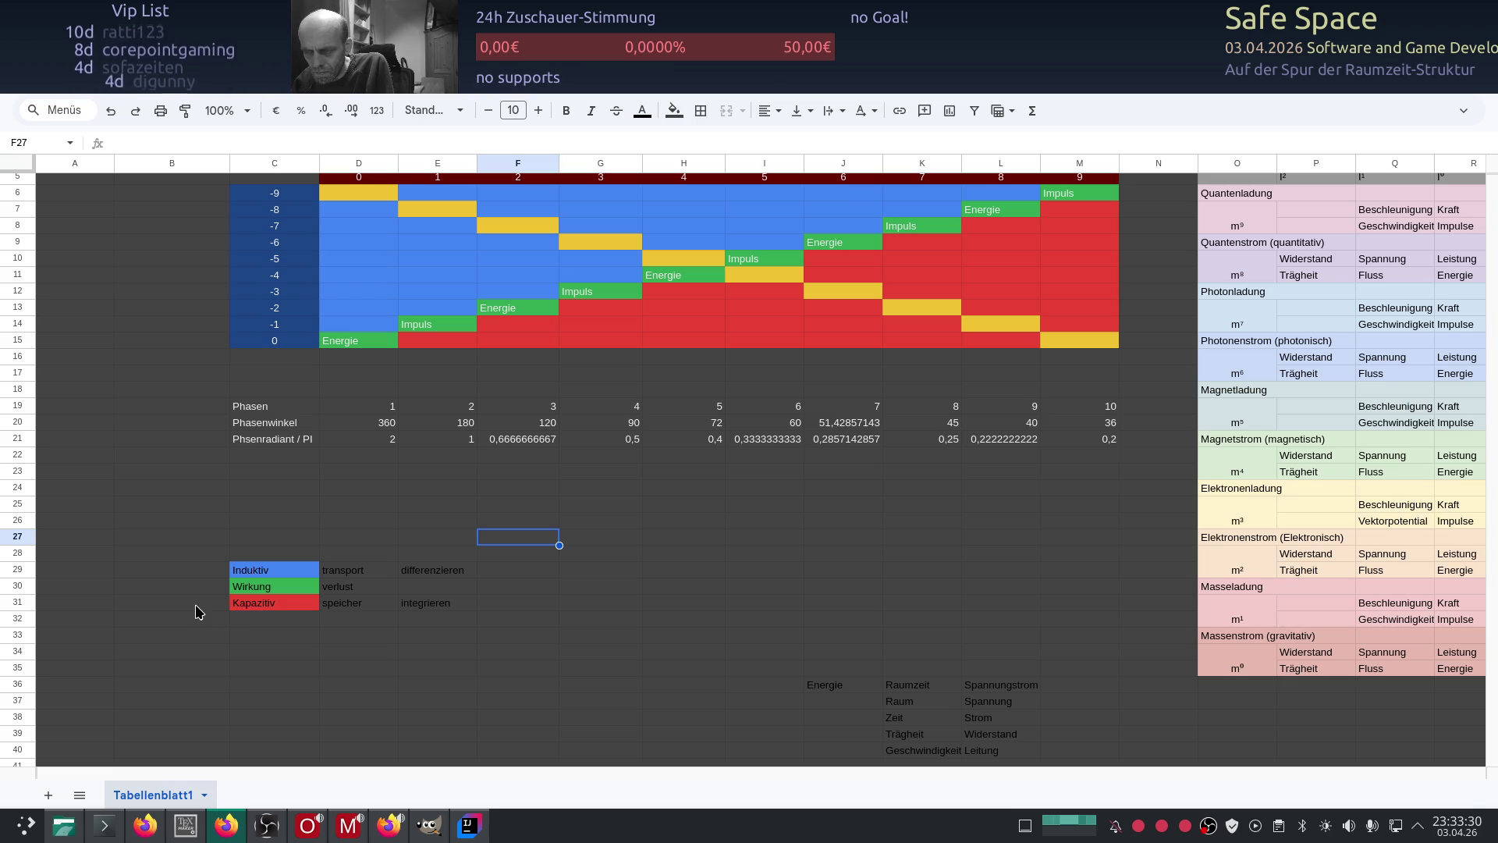
pyautogui.scroll(2, 195, 603)
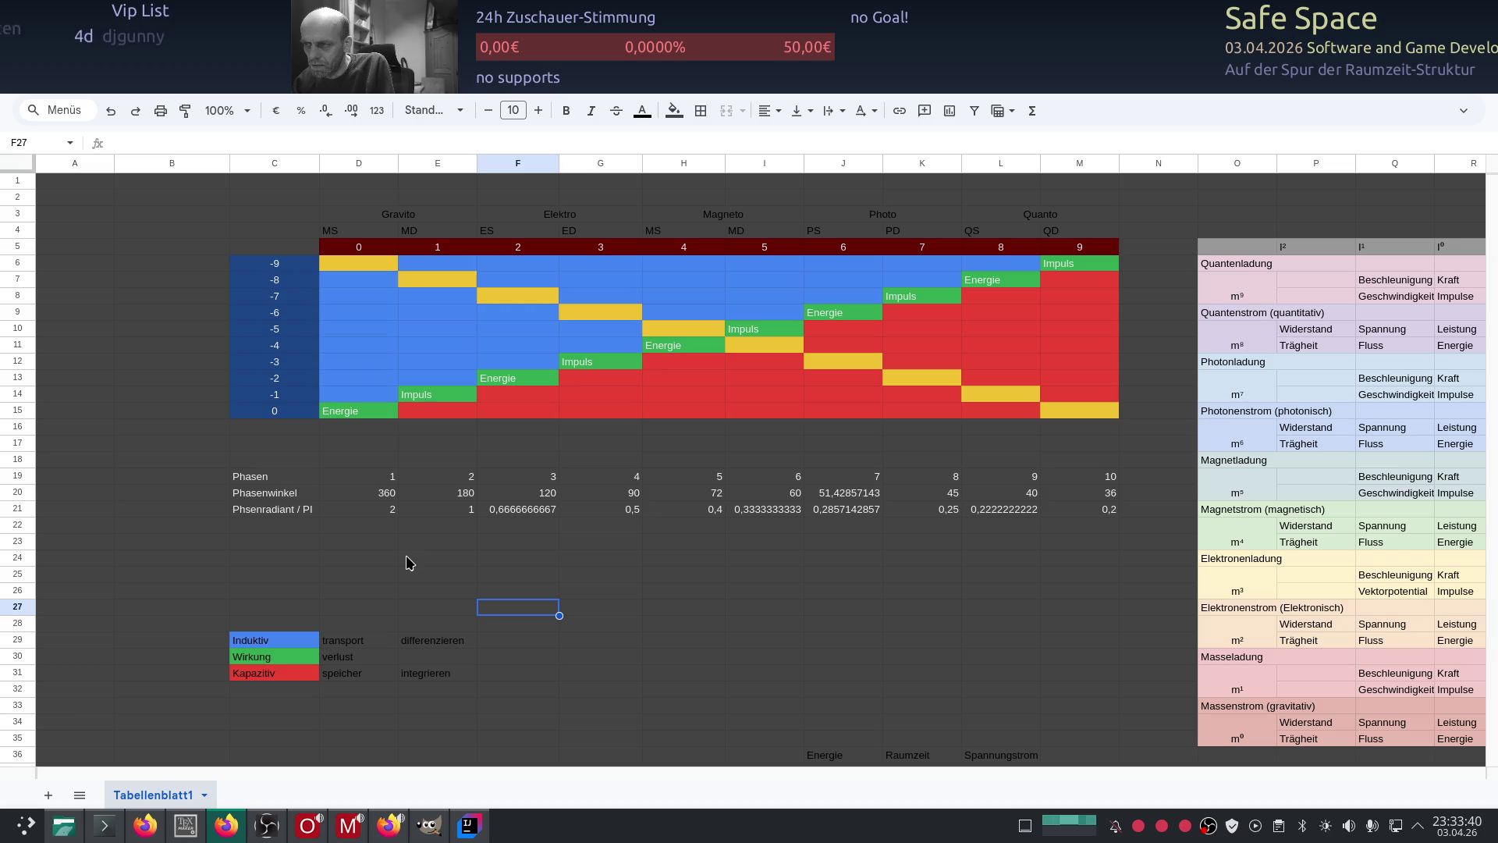
pyautogui.scroll(-2, 737, 616)
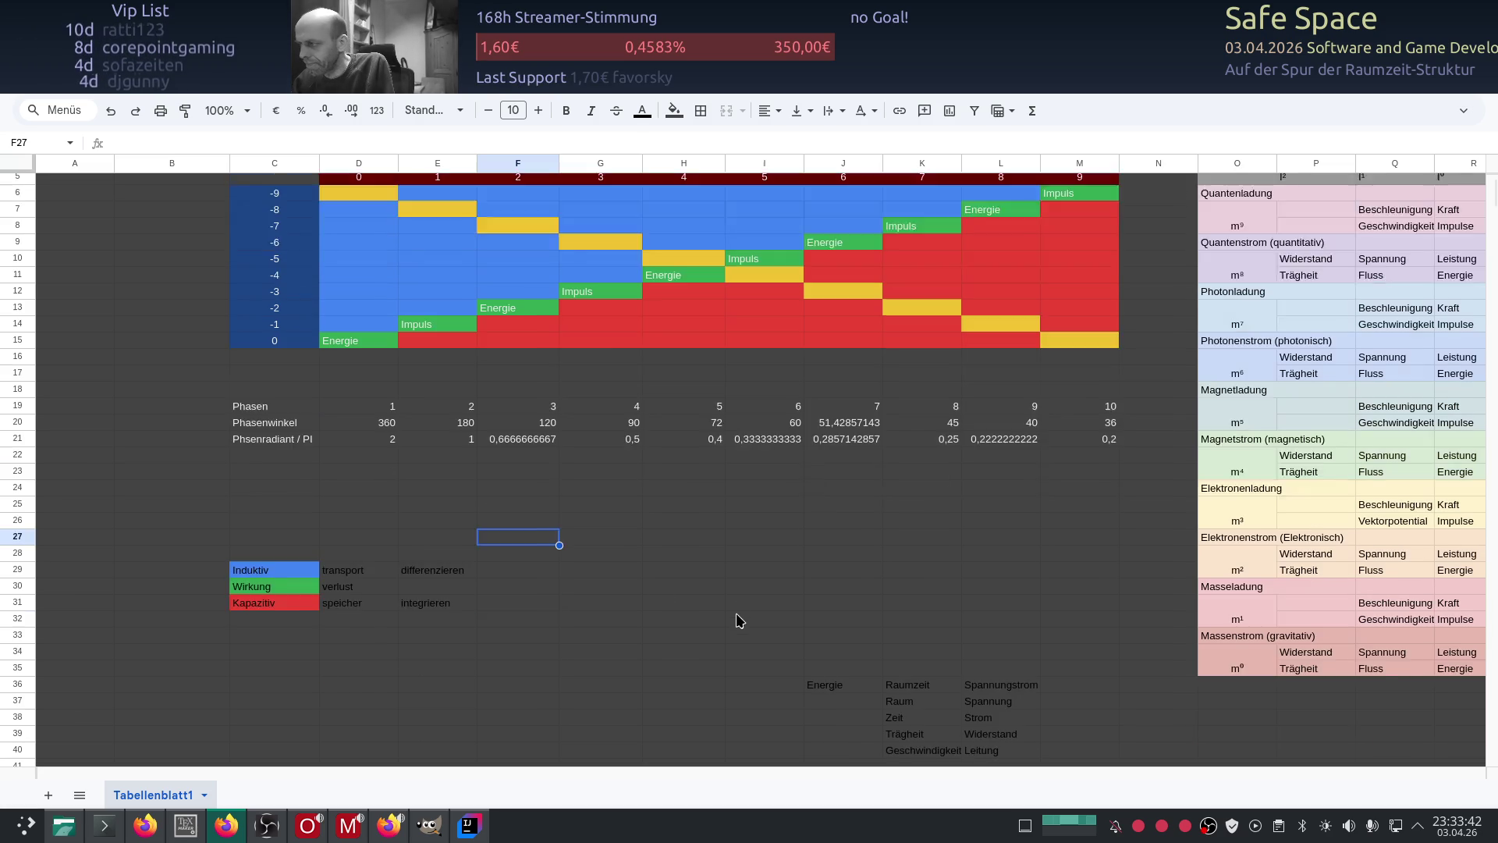
pyautogui.scroll(-2, 739, 620)
pyautogui.moveTo(286, 776); pyautogui.dragTo(745, 812)
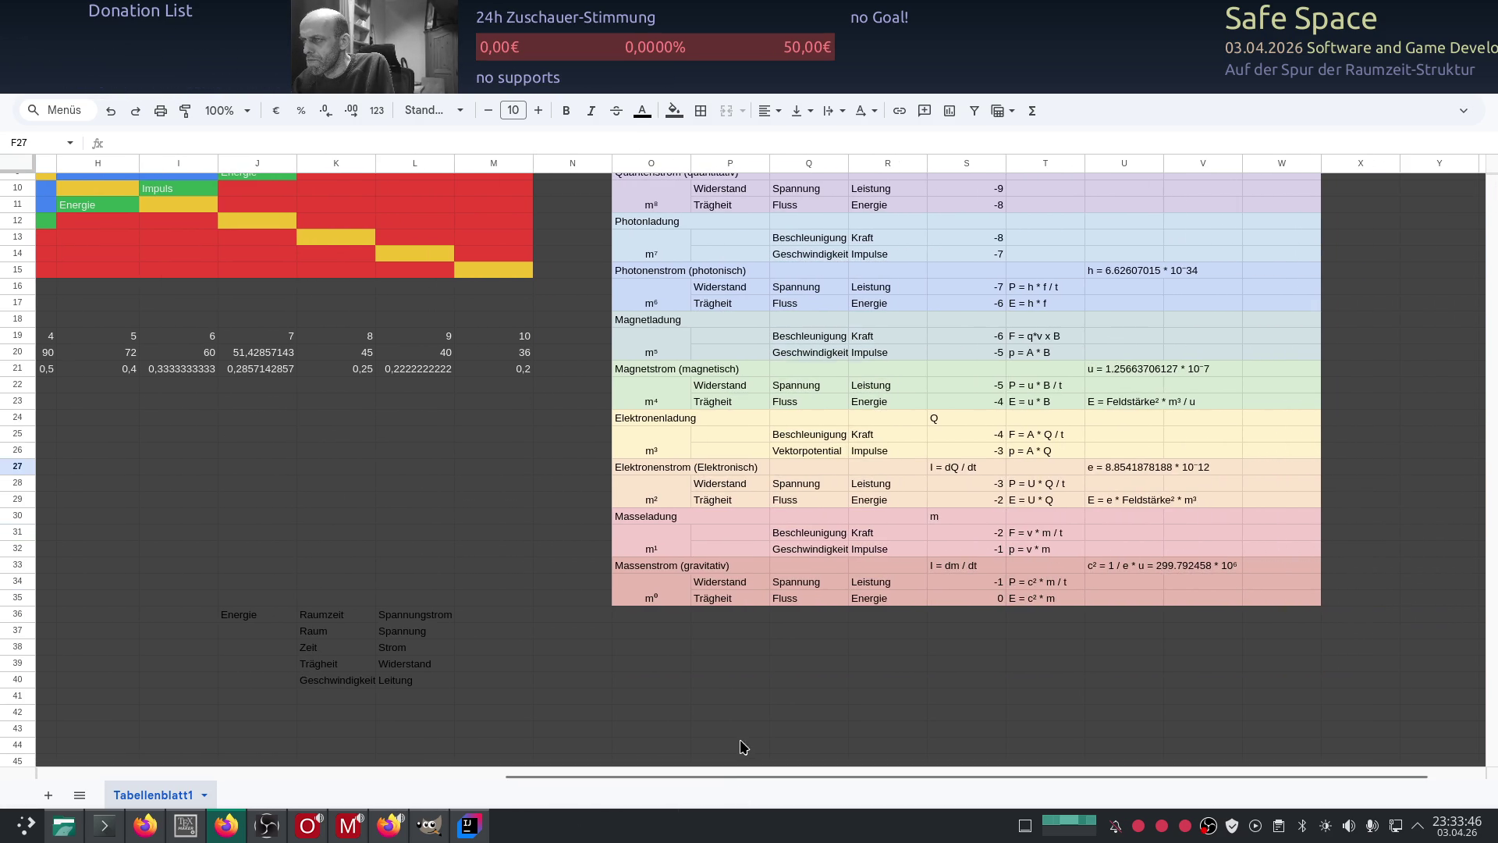
pyautogui.scroll(4, 743, 750)
pyautogui.scroll(-2, 686, 768)
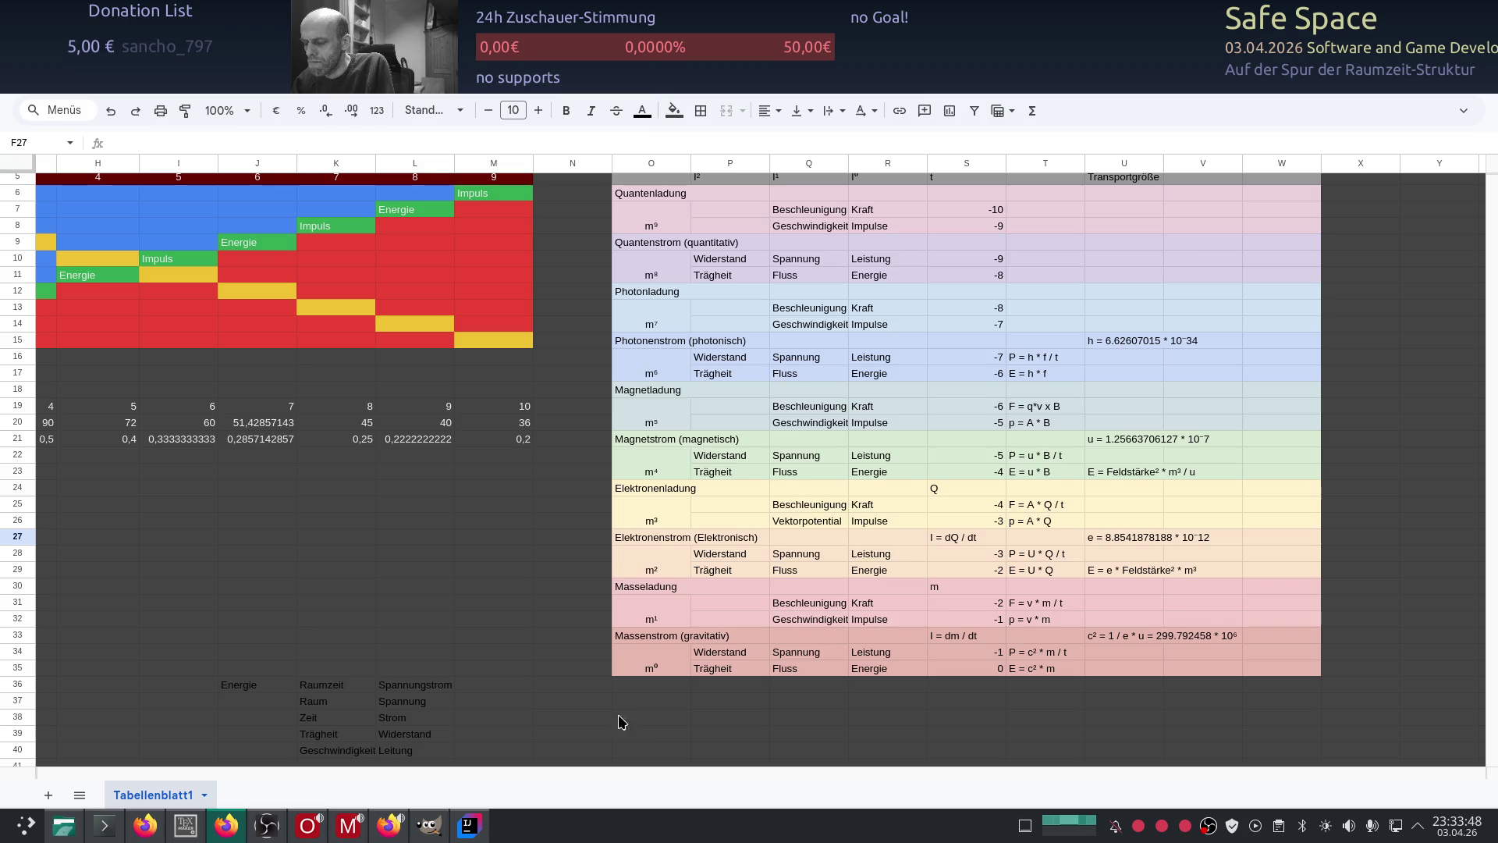
pyautogui.hscroll(-2, 619, 701)
pyautogui.keyDown('ctrl'); pyautogui.scroll(-1, 618, 699); pyautogui.keyUp('ctrl')
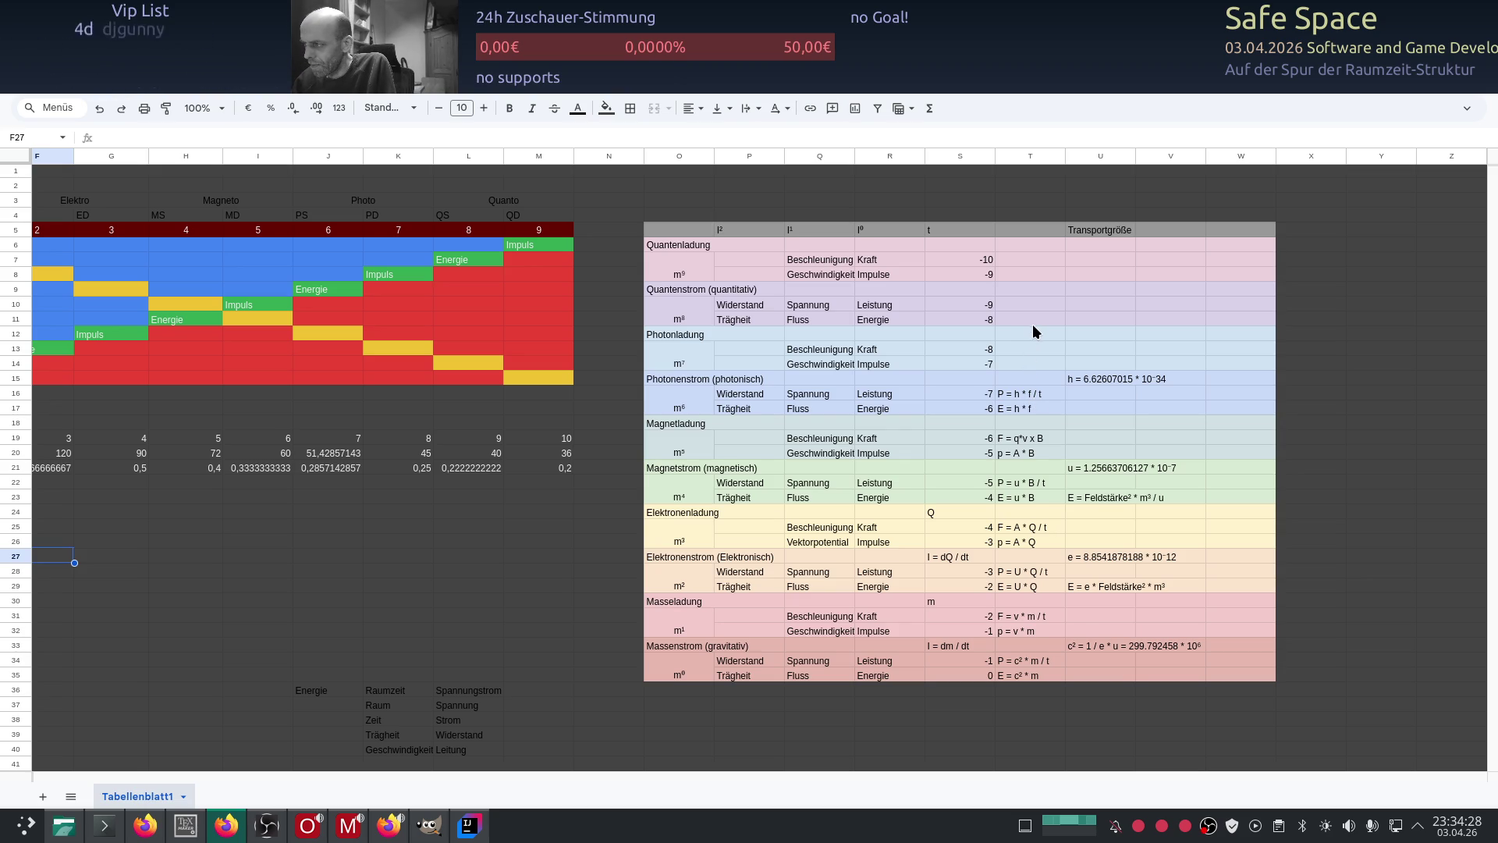
pyautogui.moveTo(596, 760)
pyautogui.moveTo(586, 774); pyautogui.dragTo(286, 756)
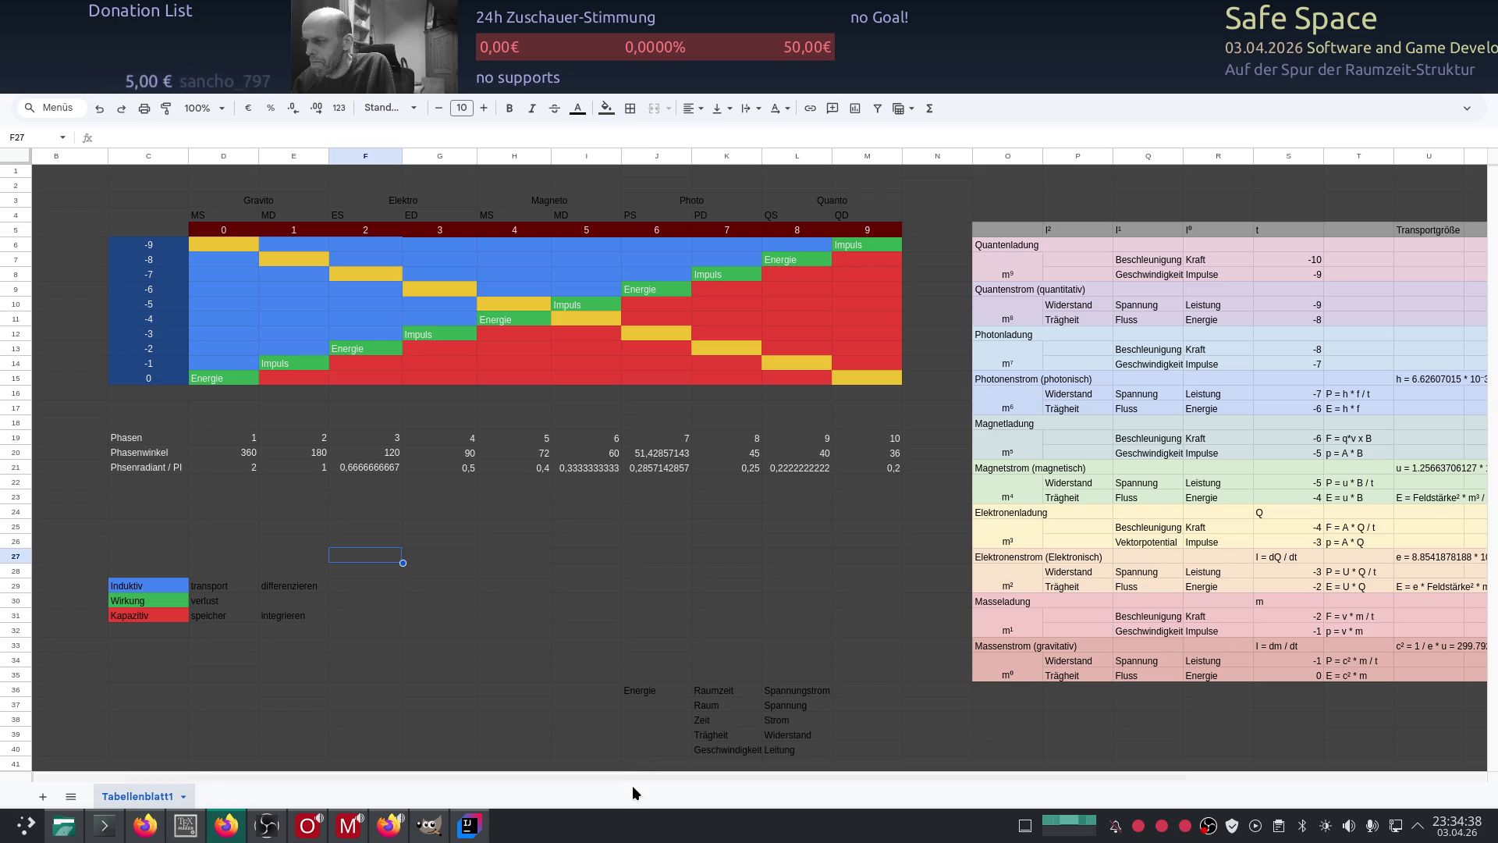
pyautogui.moveTo(616, 774); pyautogui.dragTo(775, 775)
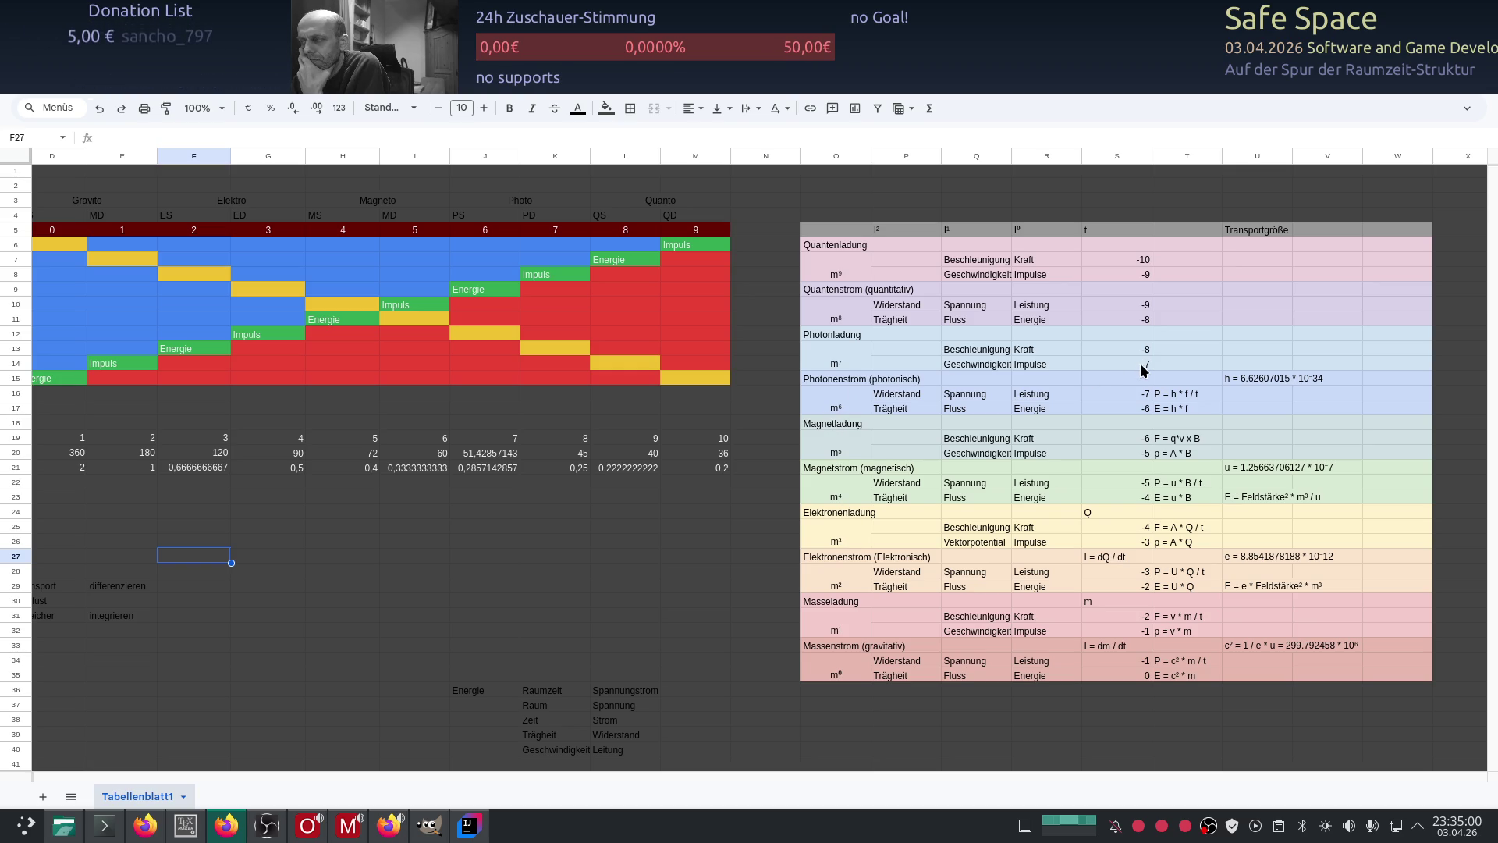
pyautogui.hotkey('alt', 'Tab')
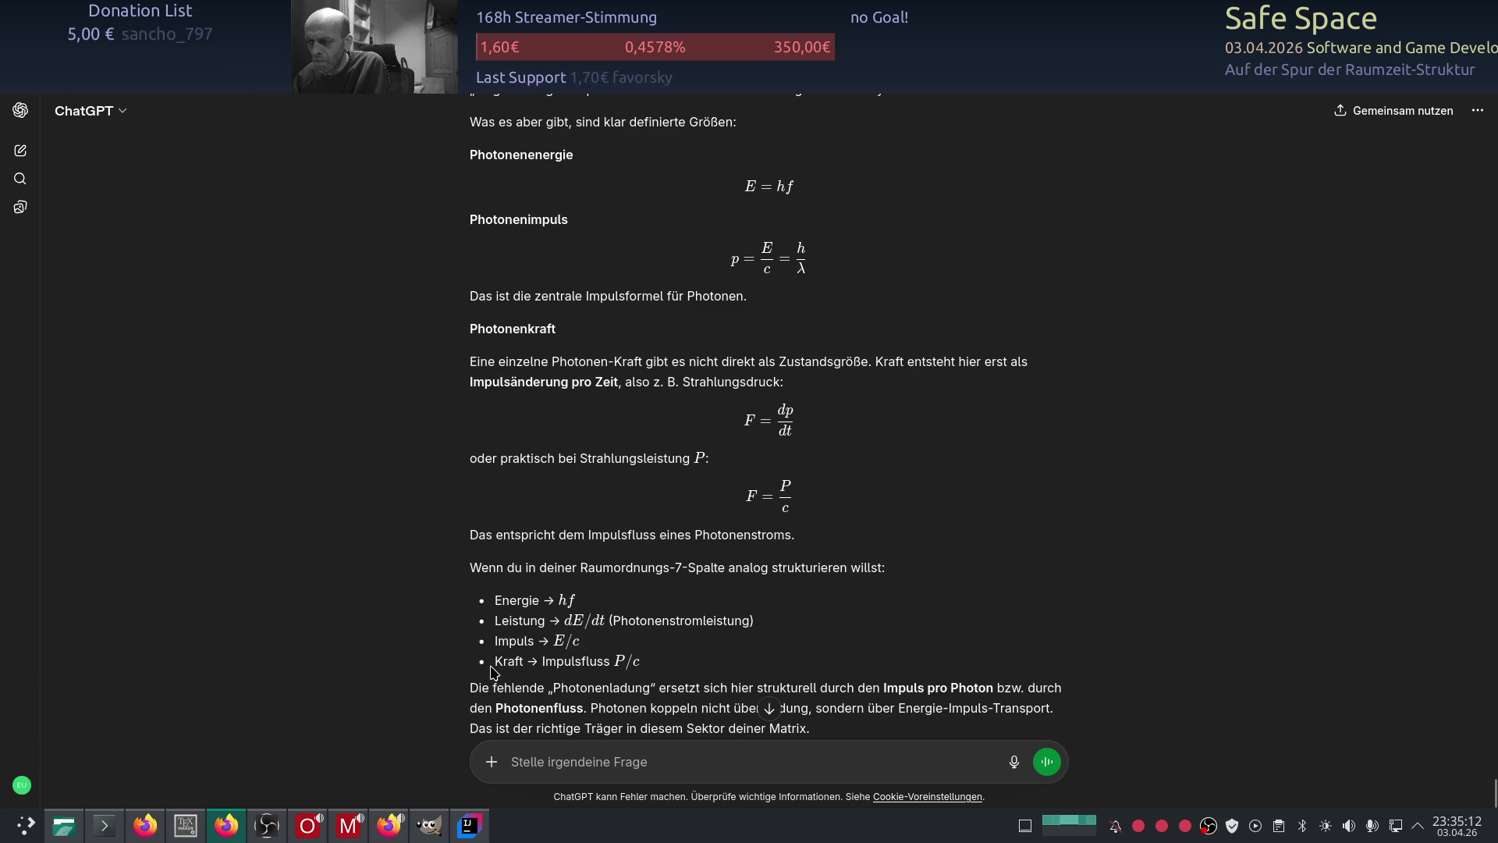
pyautogui.scroll(4, 442, 622)
pyautogui.scroll(-3, 441, 622)
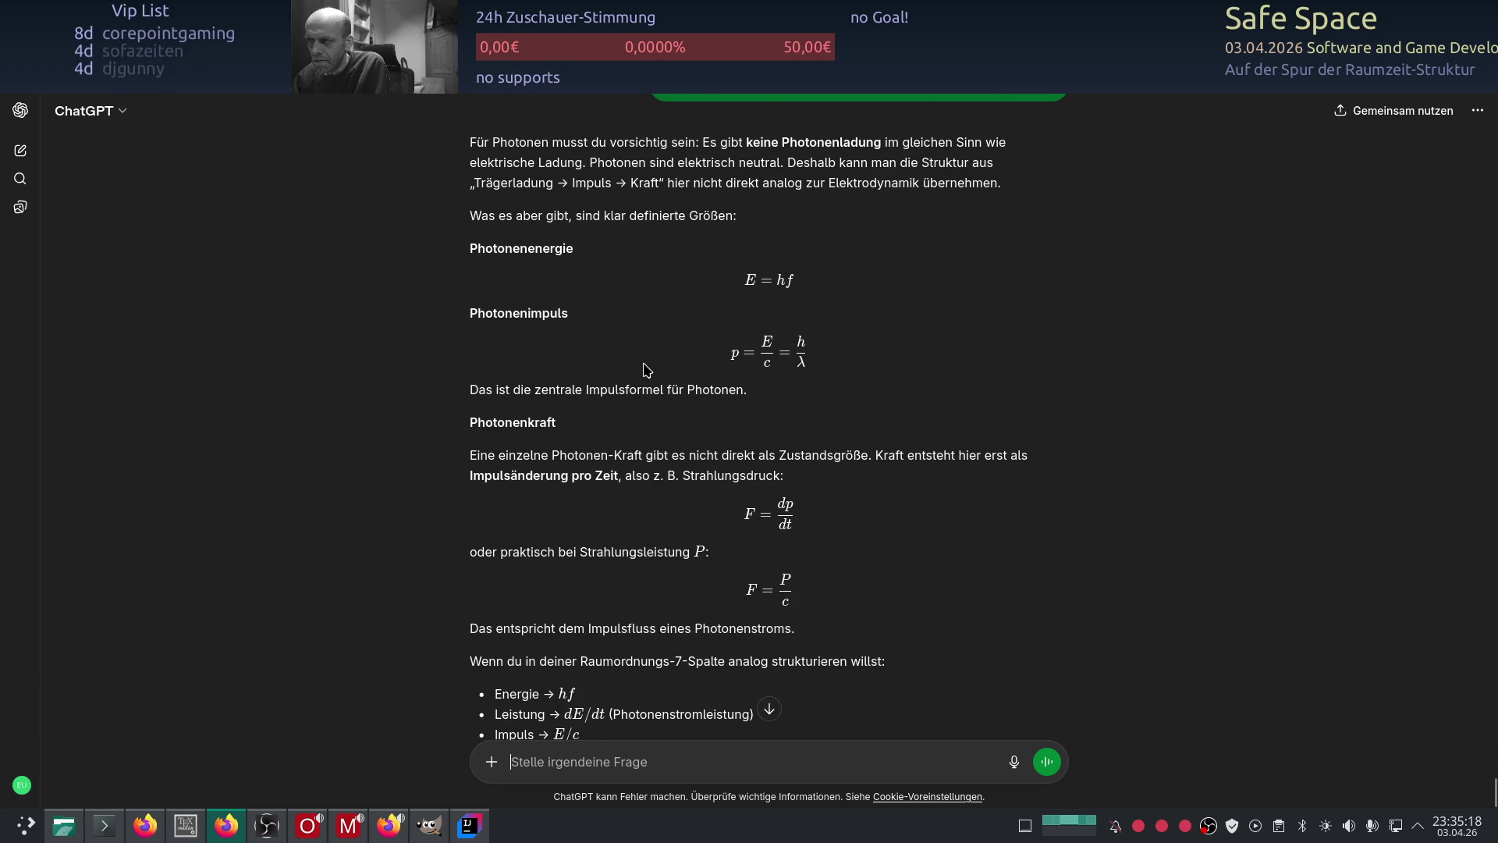
pyautogui.scroll(1, 647, 369)
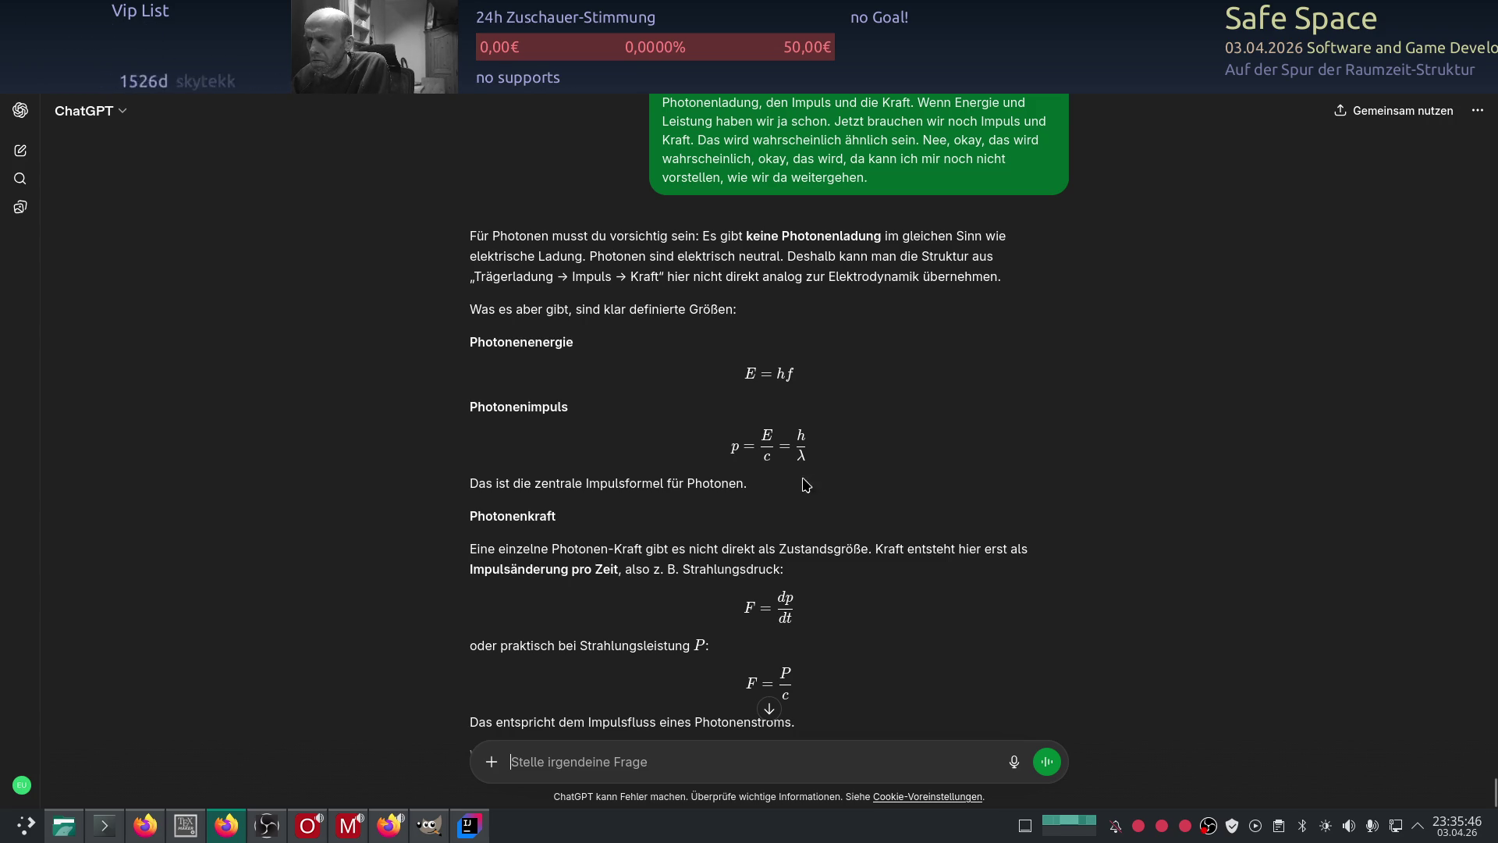
pyautogui.hotkey('alt', 'Tab')
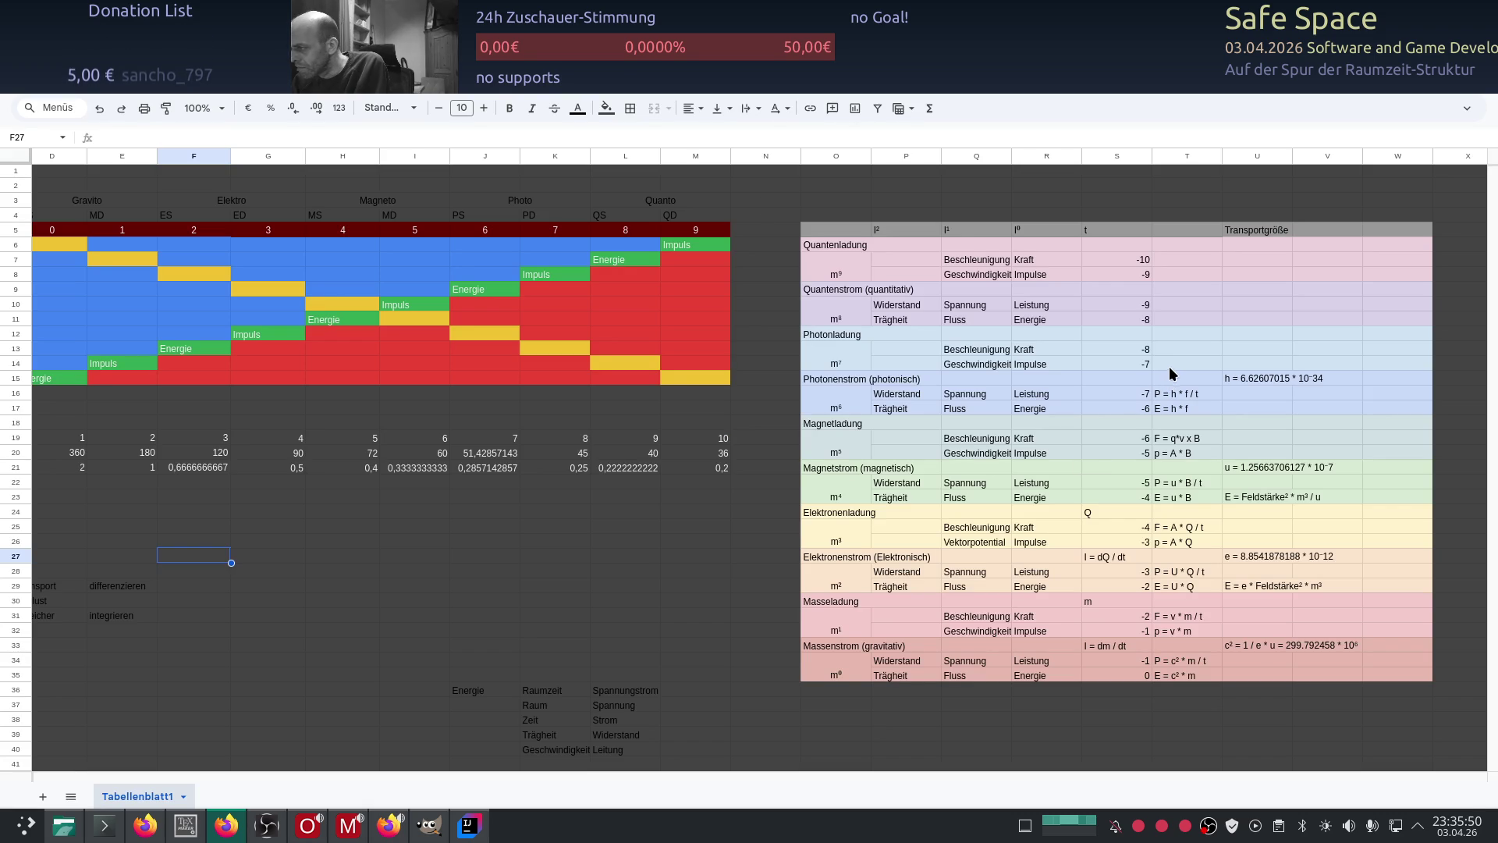
# Step: Finish the lamda term of the photon formula in T14 and enter P in T13
pyautogui.click(1169, 365)
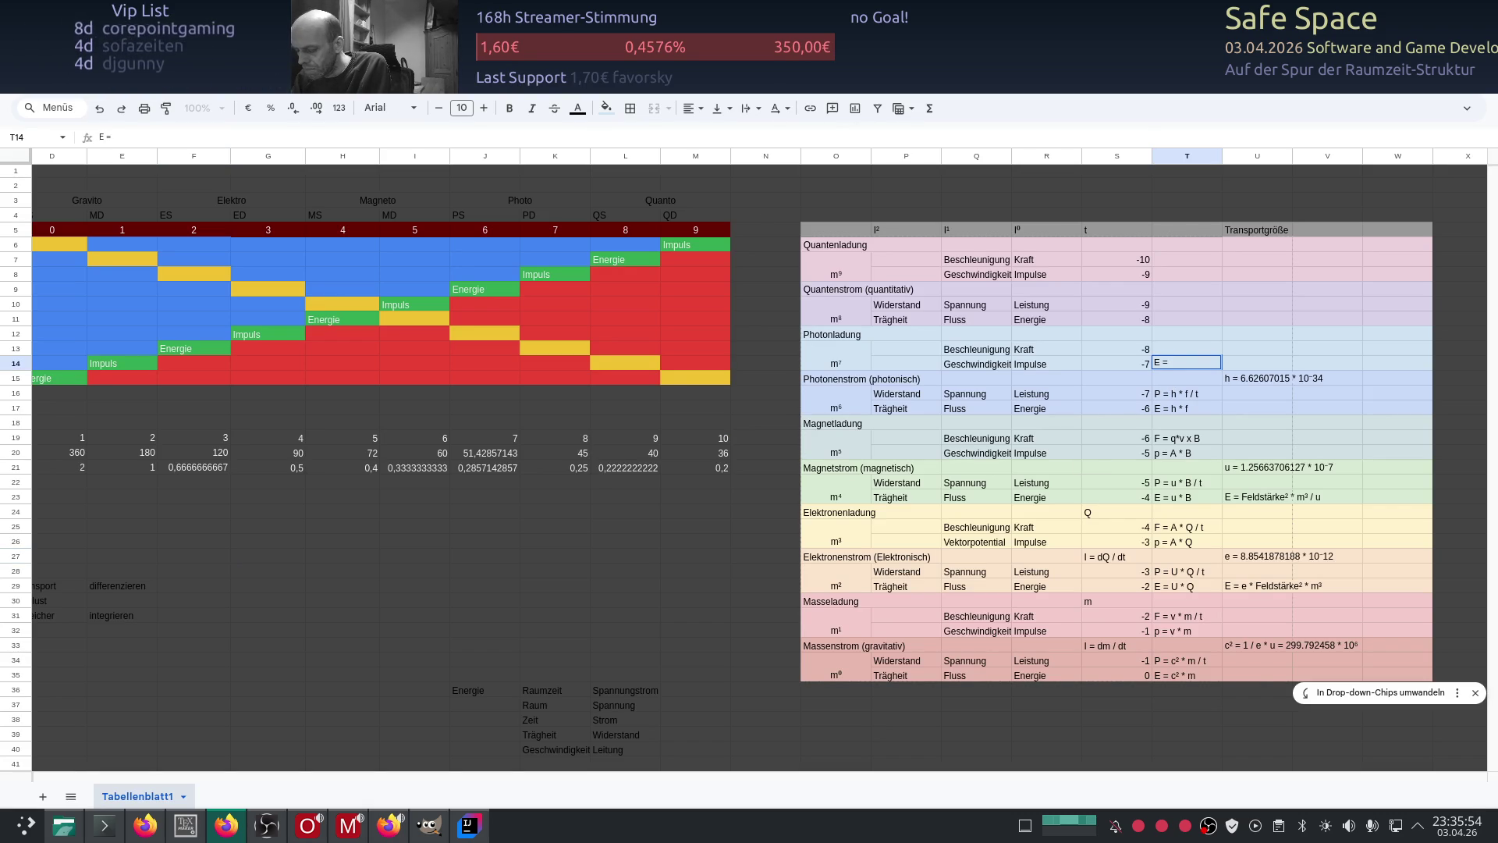
pyautogui.hotkey('alt', 'Tab')
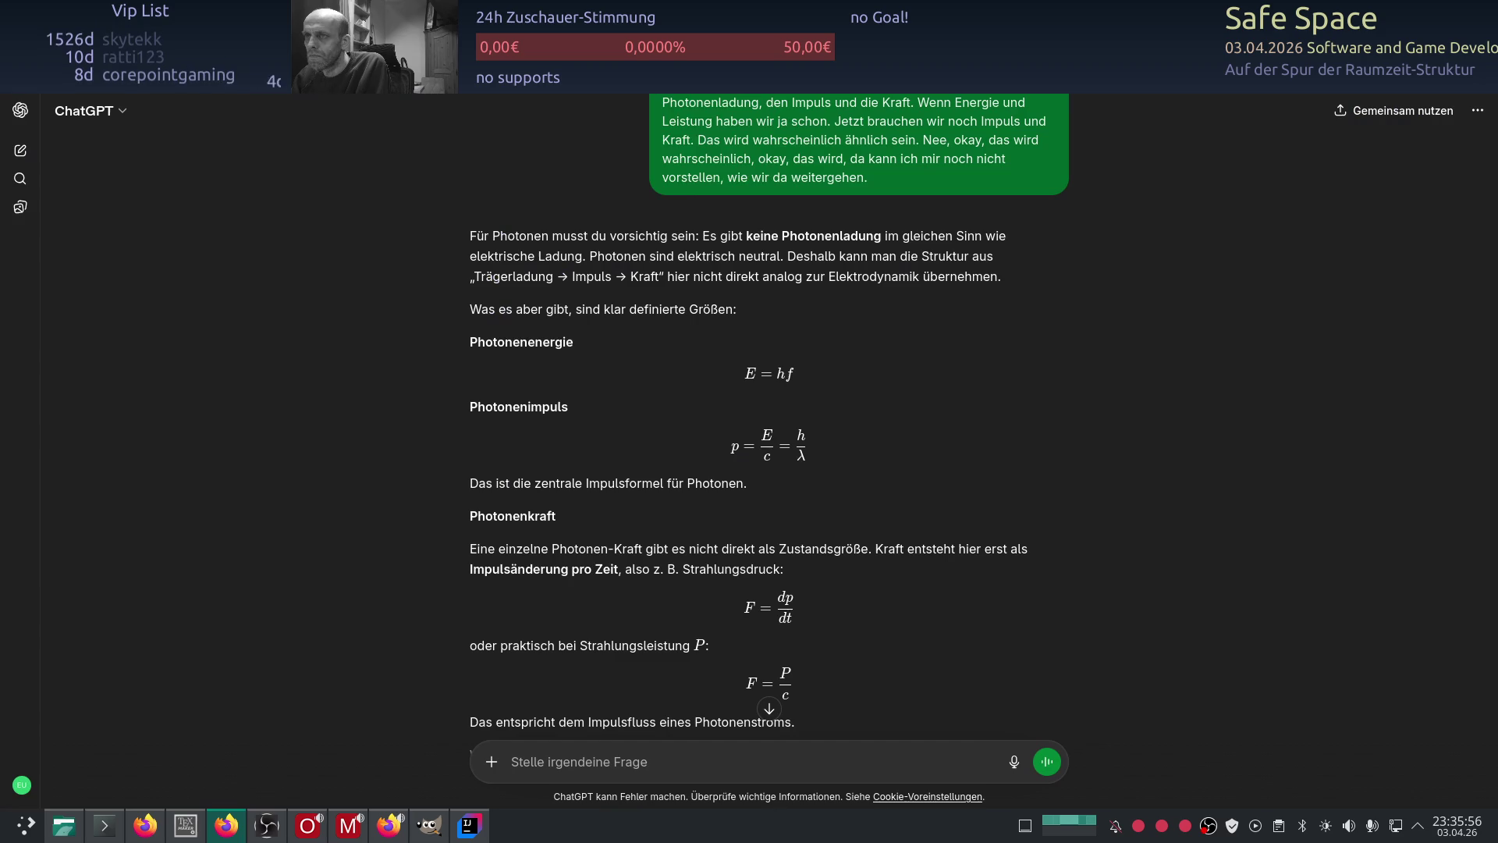
pyautogui.hotkey('alt', 'Tab')
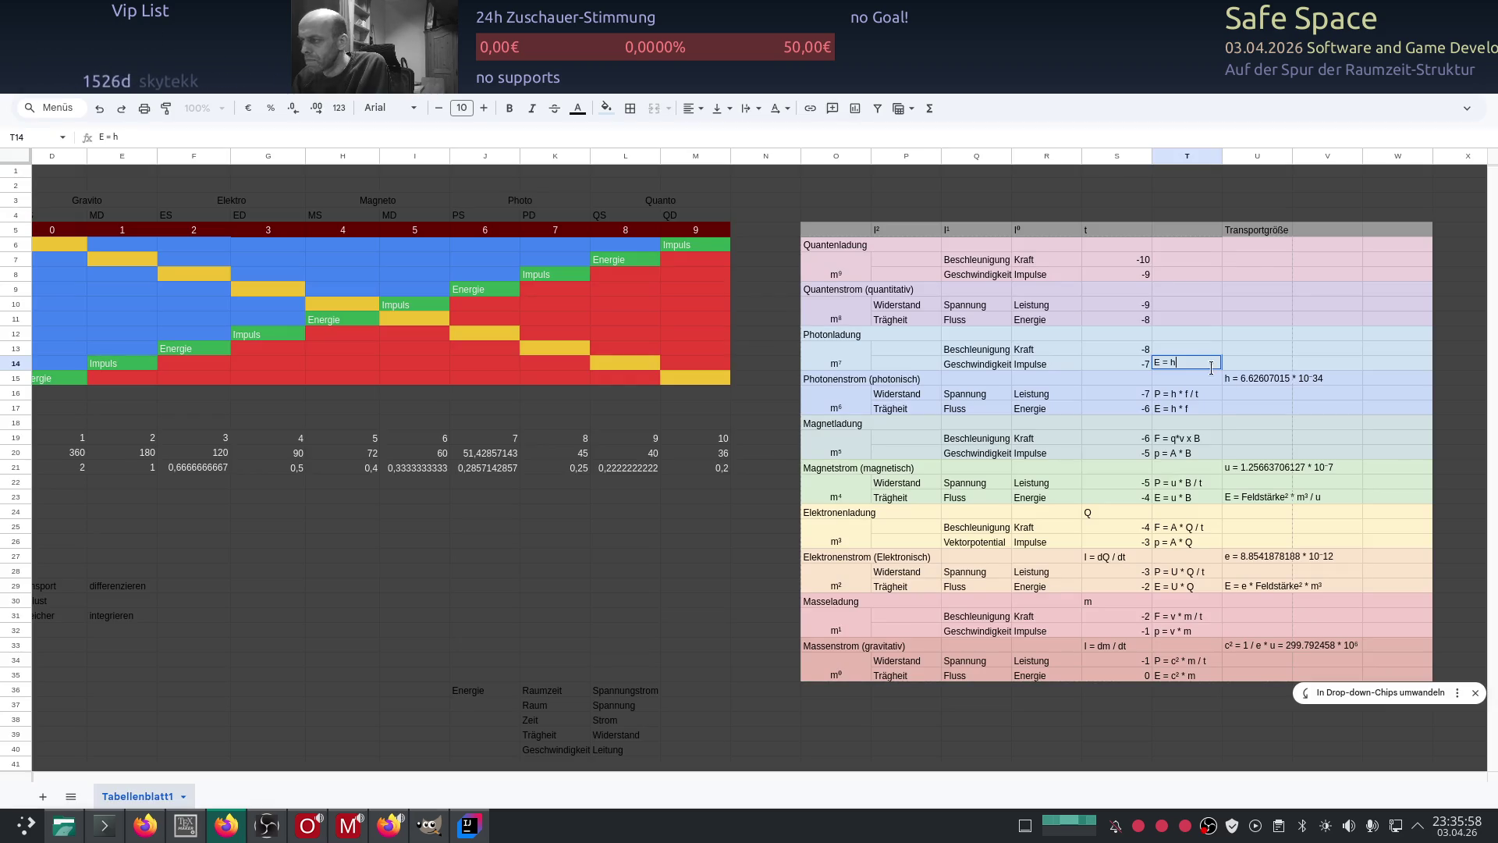
pyautogui.write('&')
pyautogui.write('am')
pyautogui.write('da')
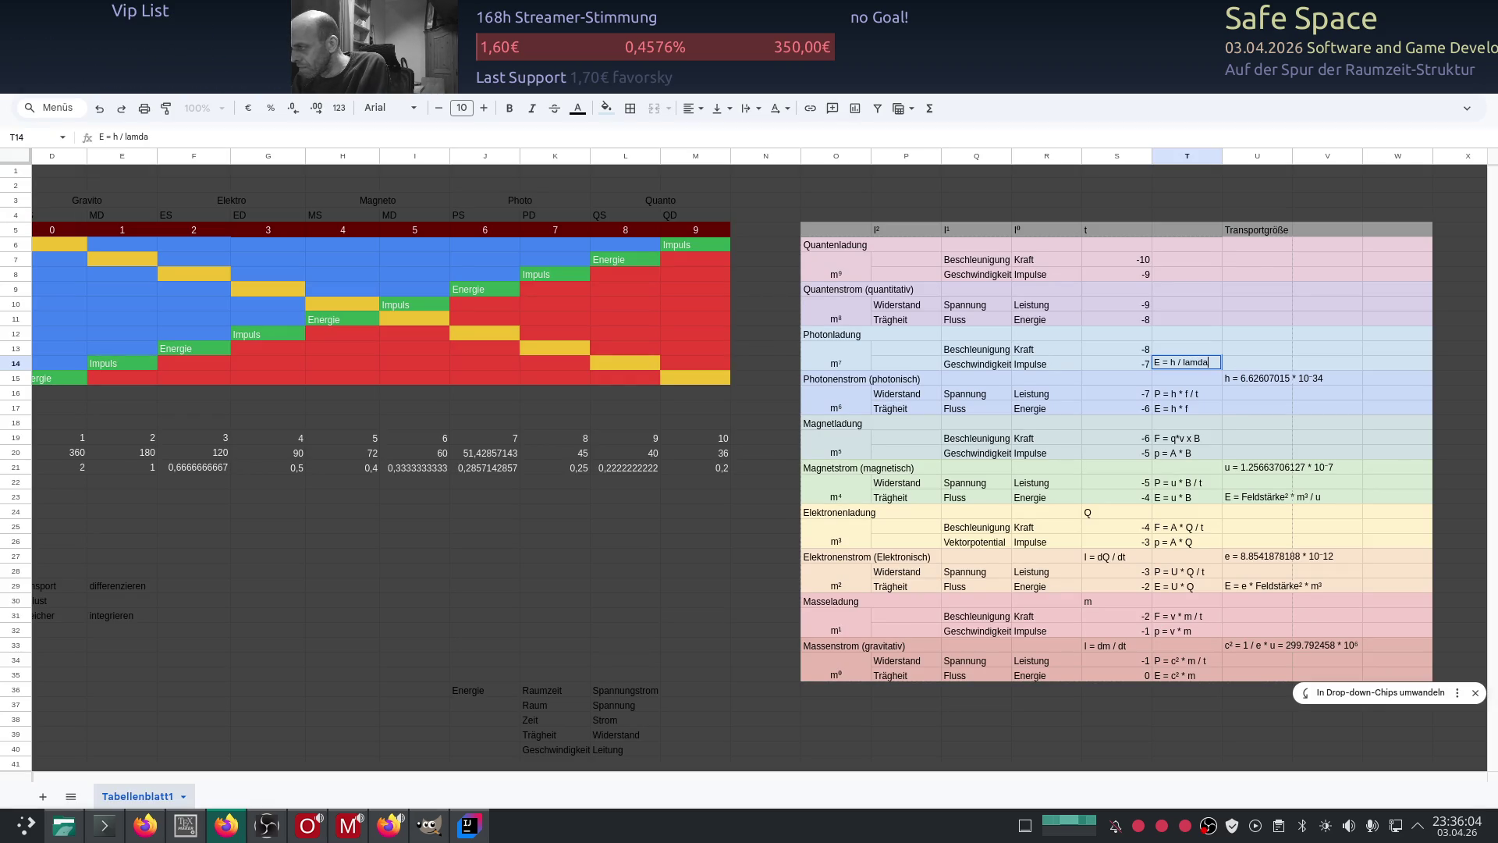
pyautogui.click(1186, 348)
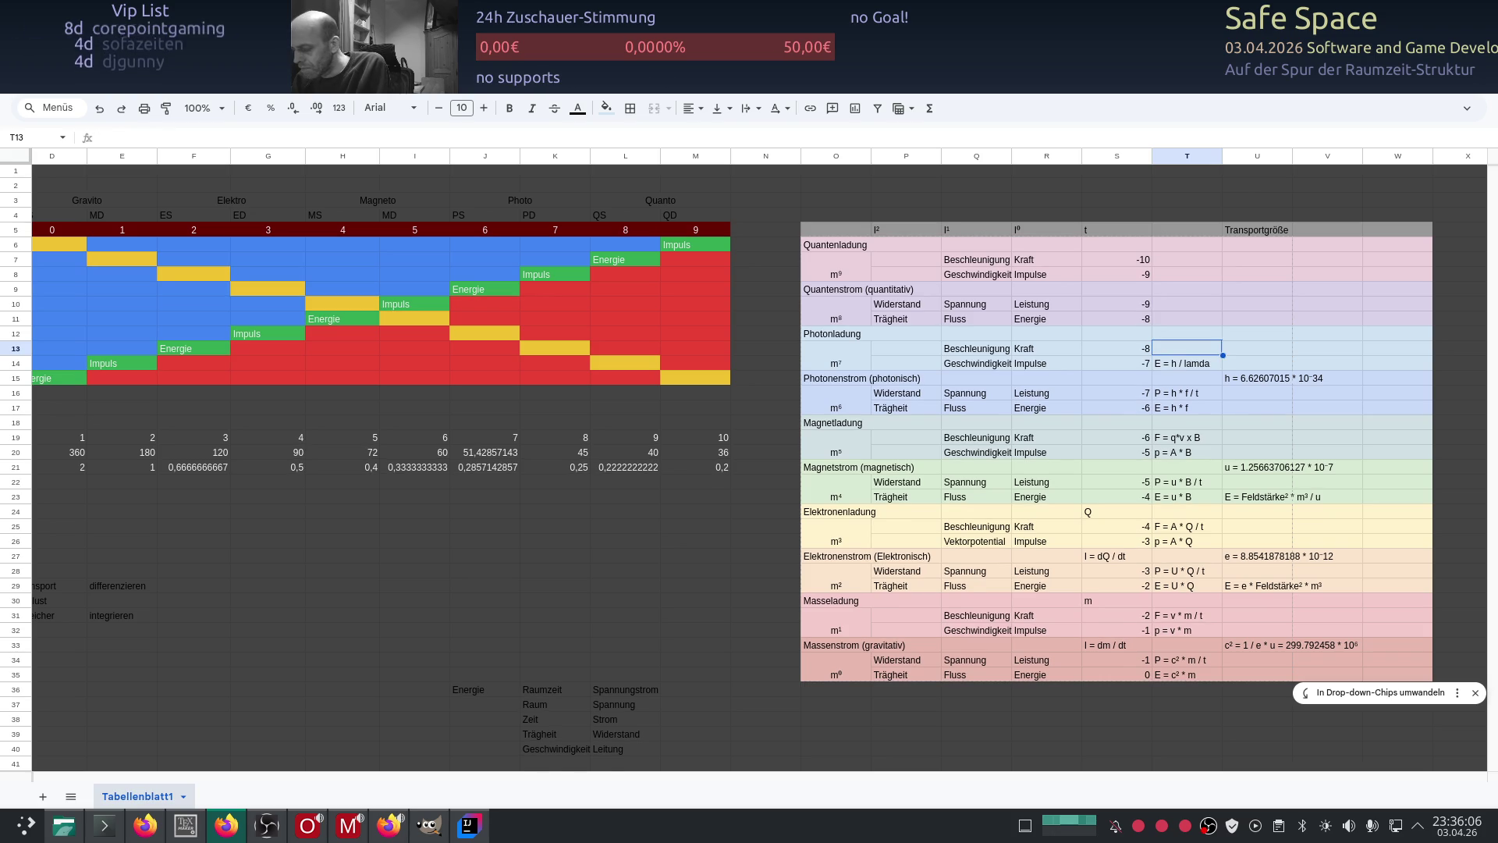
pyautogui.write('P')
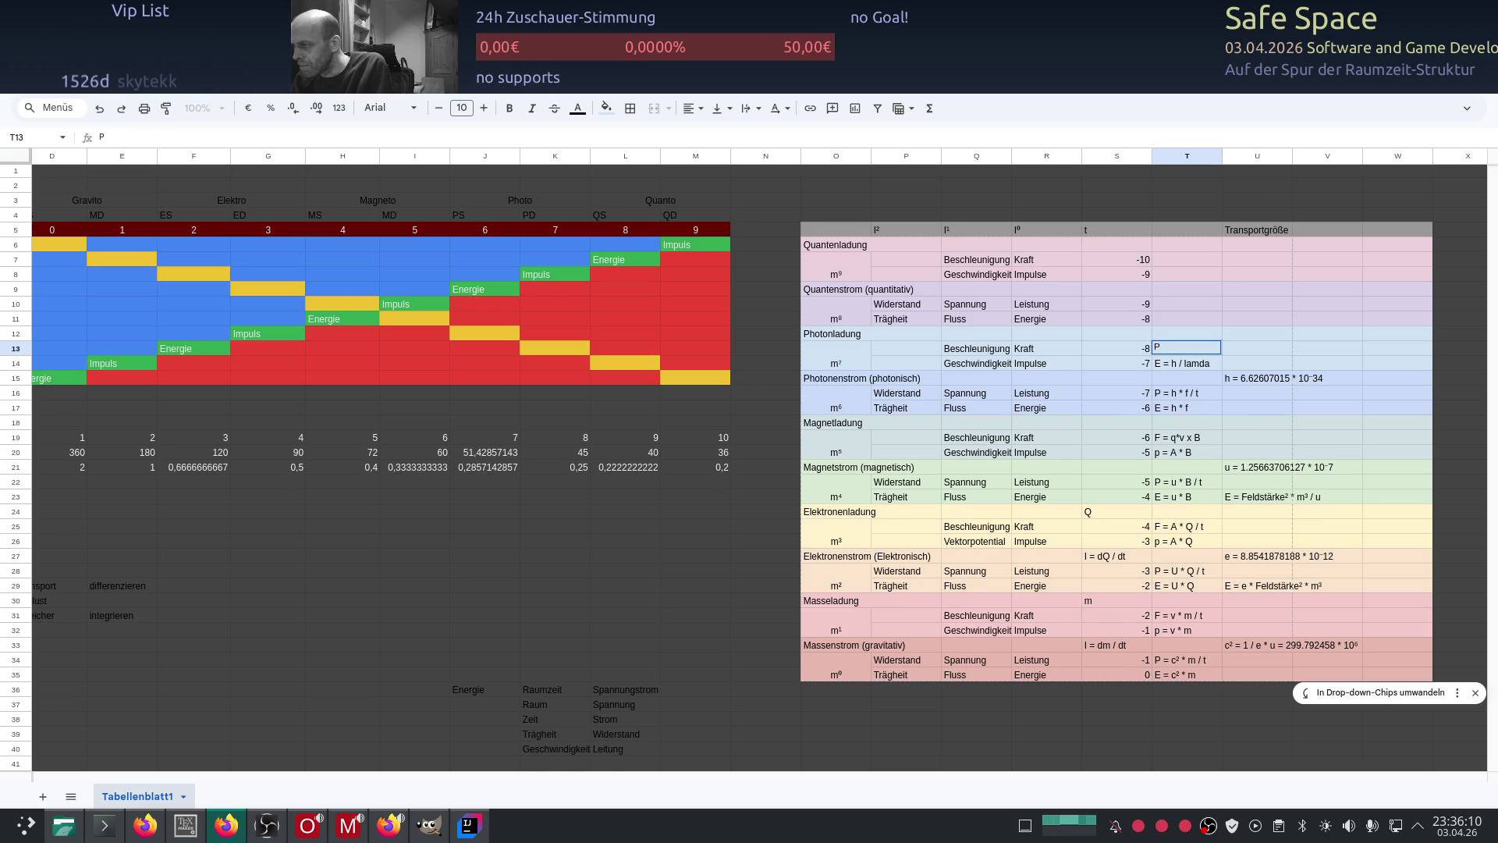
pyautogui.press('Return')
# Step: Replace the leading E in T14 so it reads p = h / lamda
pyautogui.press('Left')
pyautogui.press('Left')
pyautogui.press('Right')
pyautogui.press('Right')
pyautogui.press('F2')
pyautogui.press('Left')
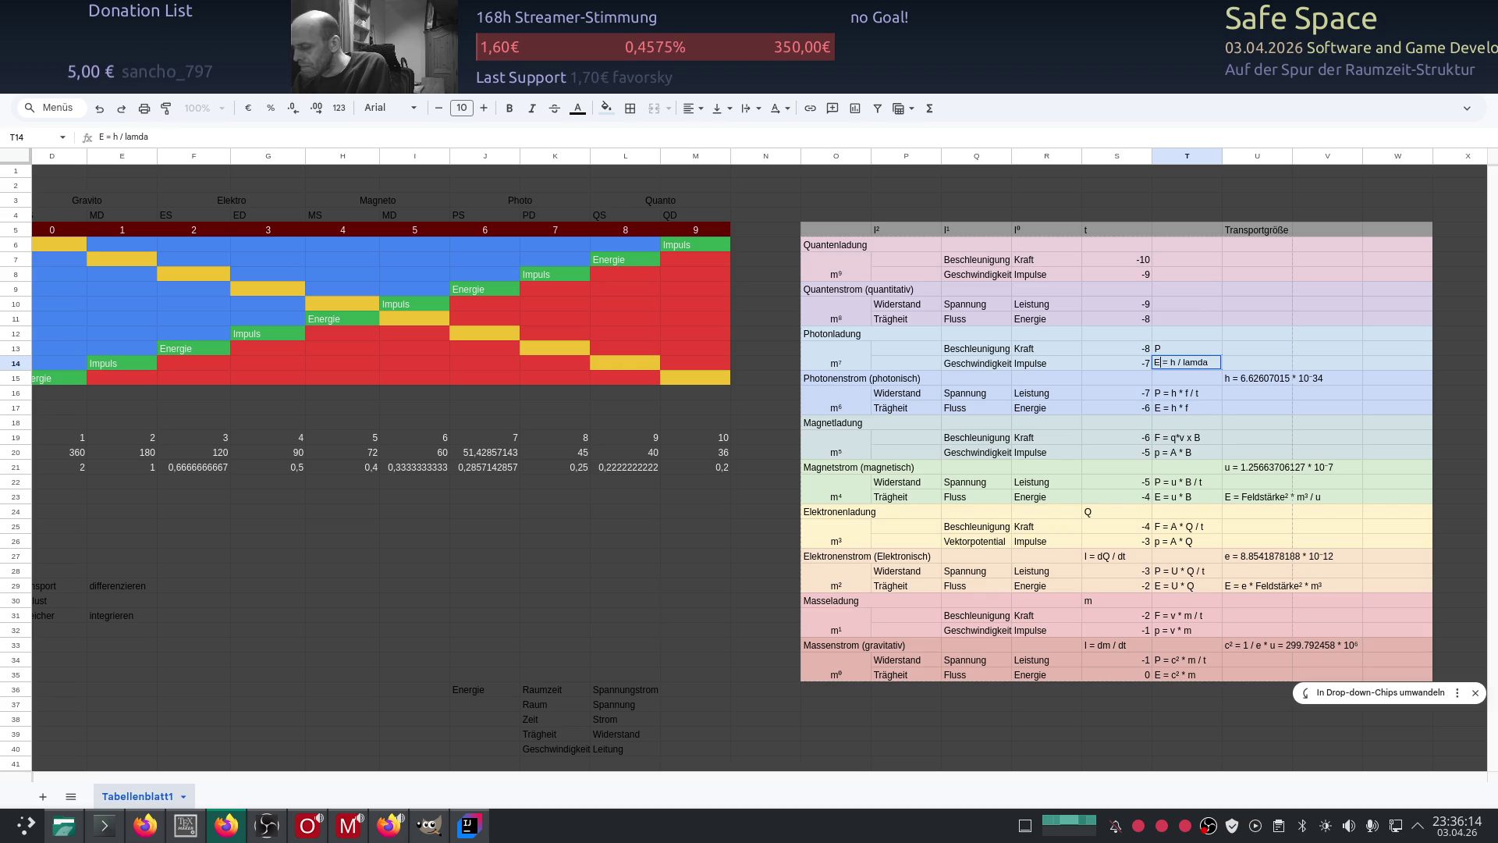
pyautogui.press('BackSpace')
pyautogui.write('p')
pyautogui.press('Return')
# Step: Begin the photon force entry in T13 as F =
pyautogui.press('Up')
pyautogui.press('Up')
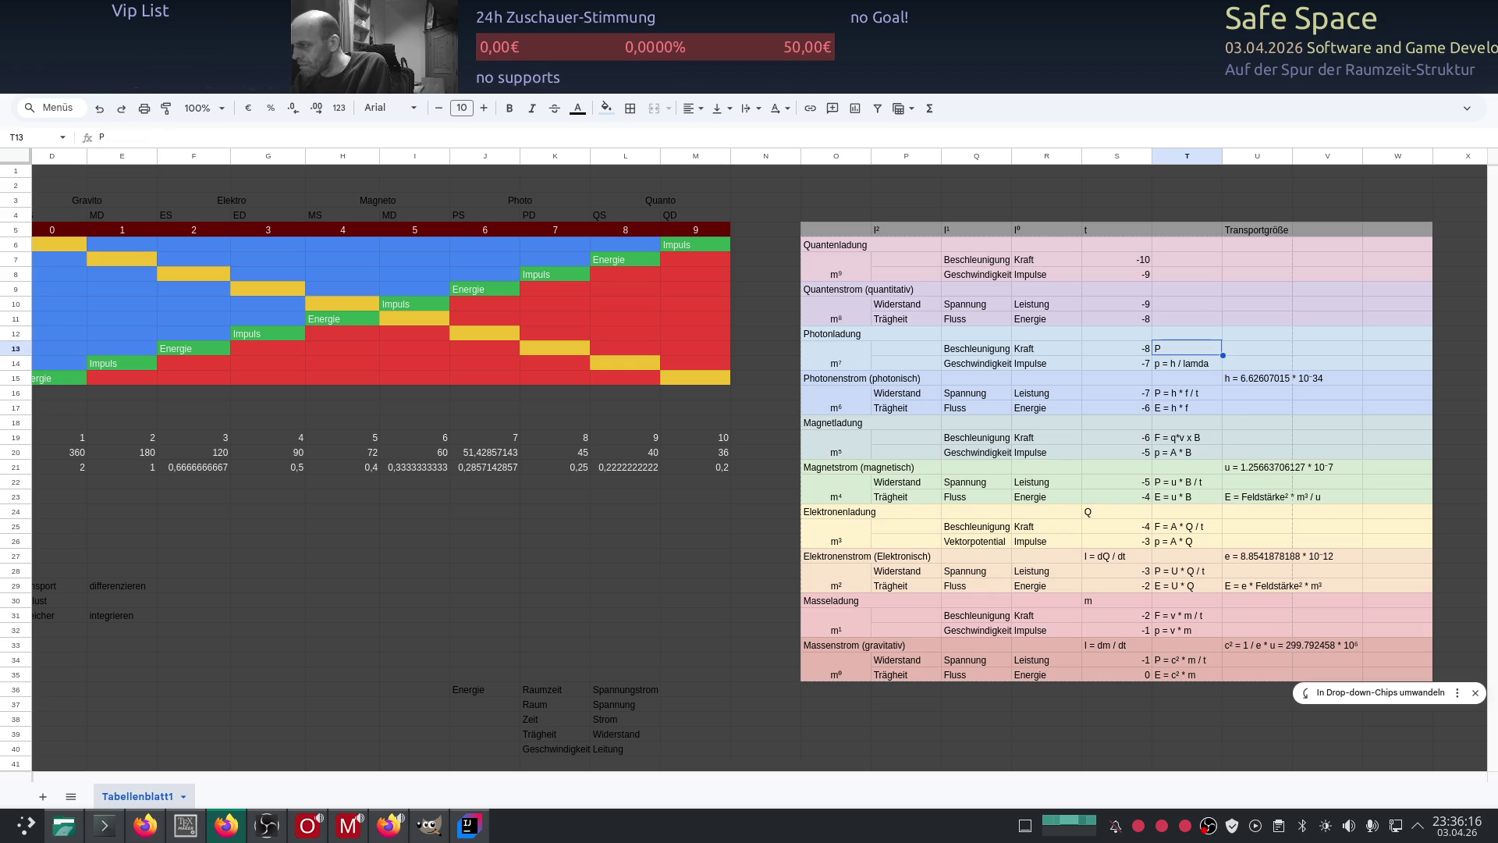
pyautogui.press('F2')
pyautogui.write('F')
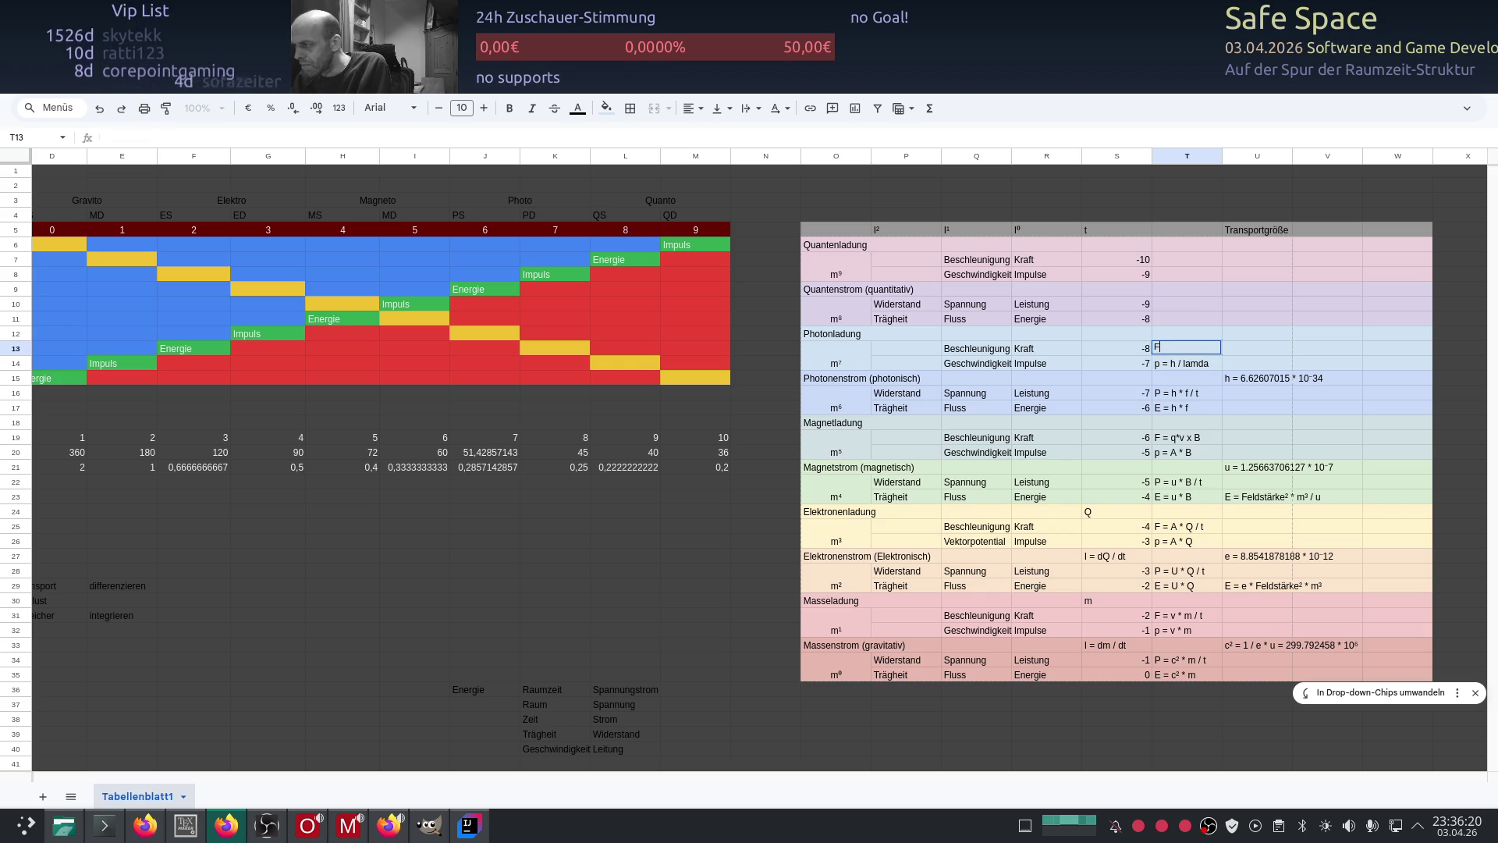
pyautogui.write(' =')
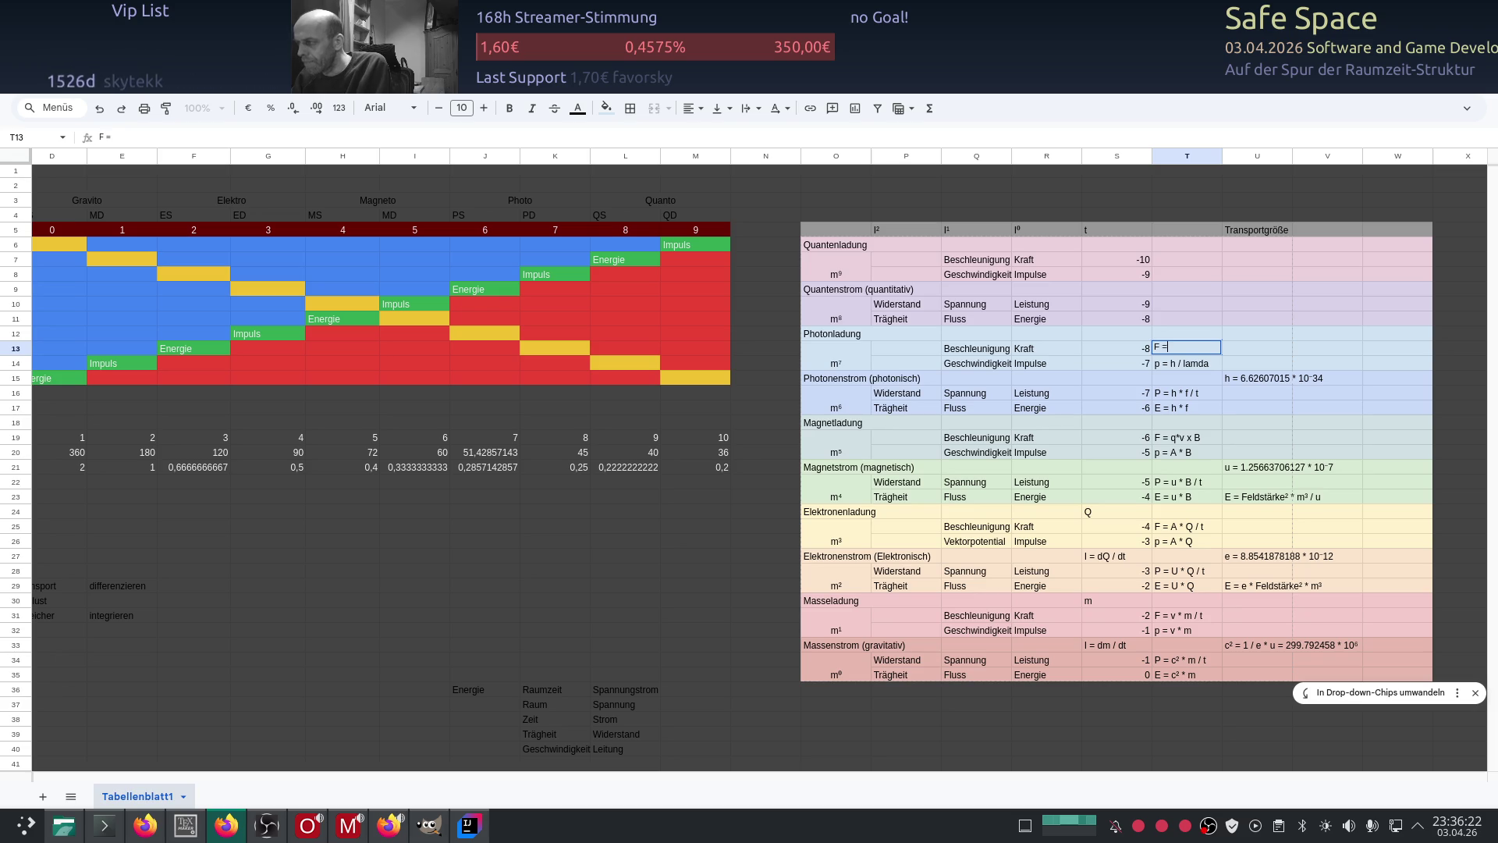
pyautogui.hotkey('alt', 'Tab')
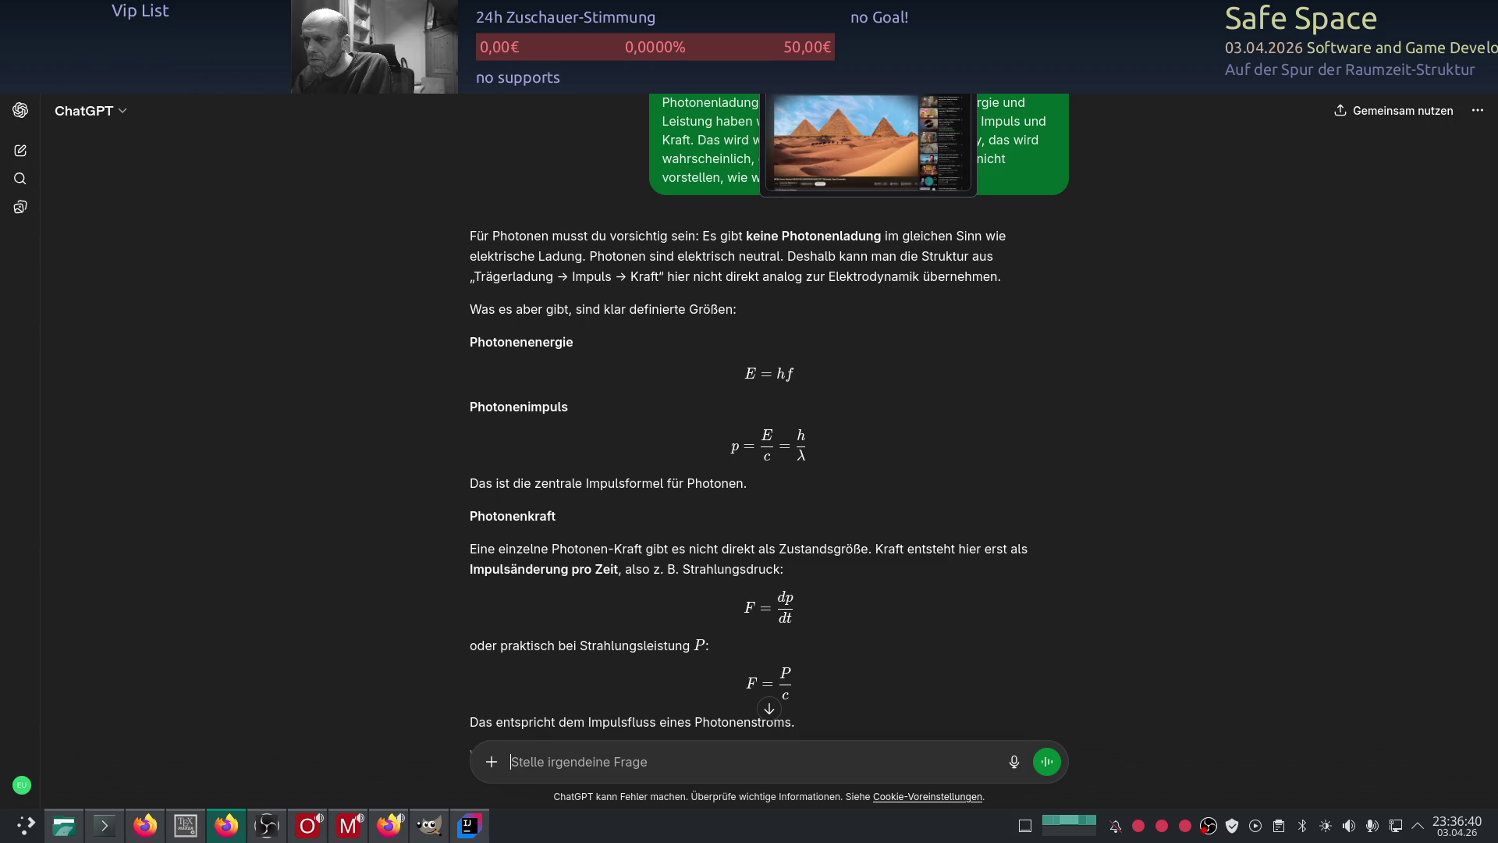
# Step: Enter p = E / c in U14 beside p = h / lamda, checking ChatGPT's formula
pyautogui.hotkey('alt', 'Tab')
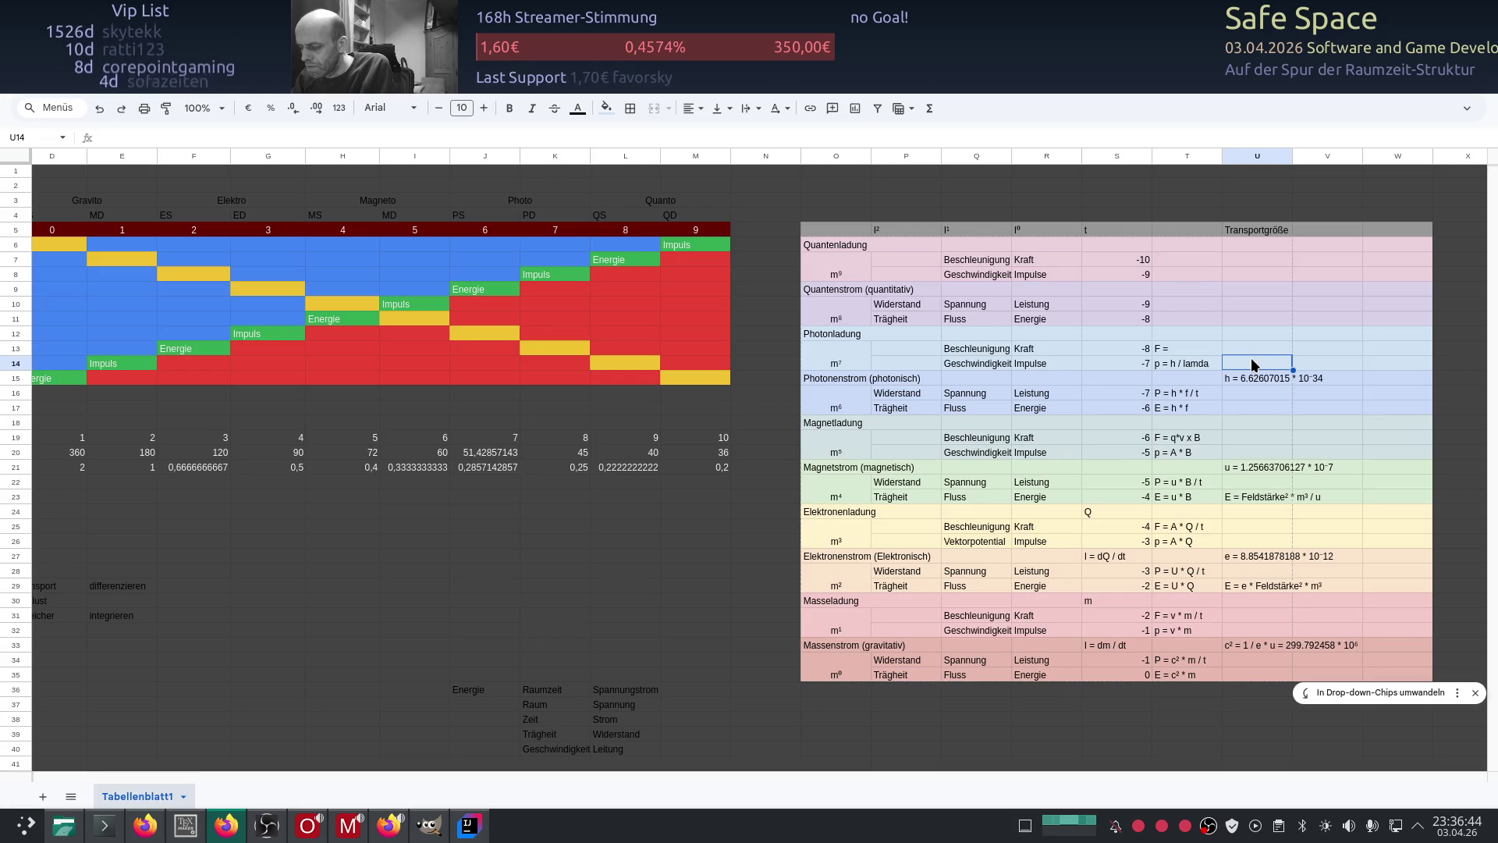
pyautogui.write('p =')
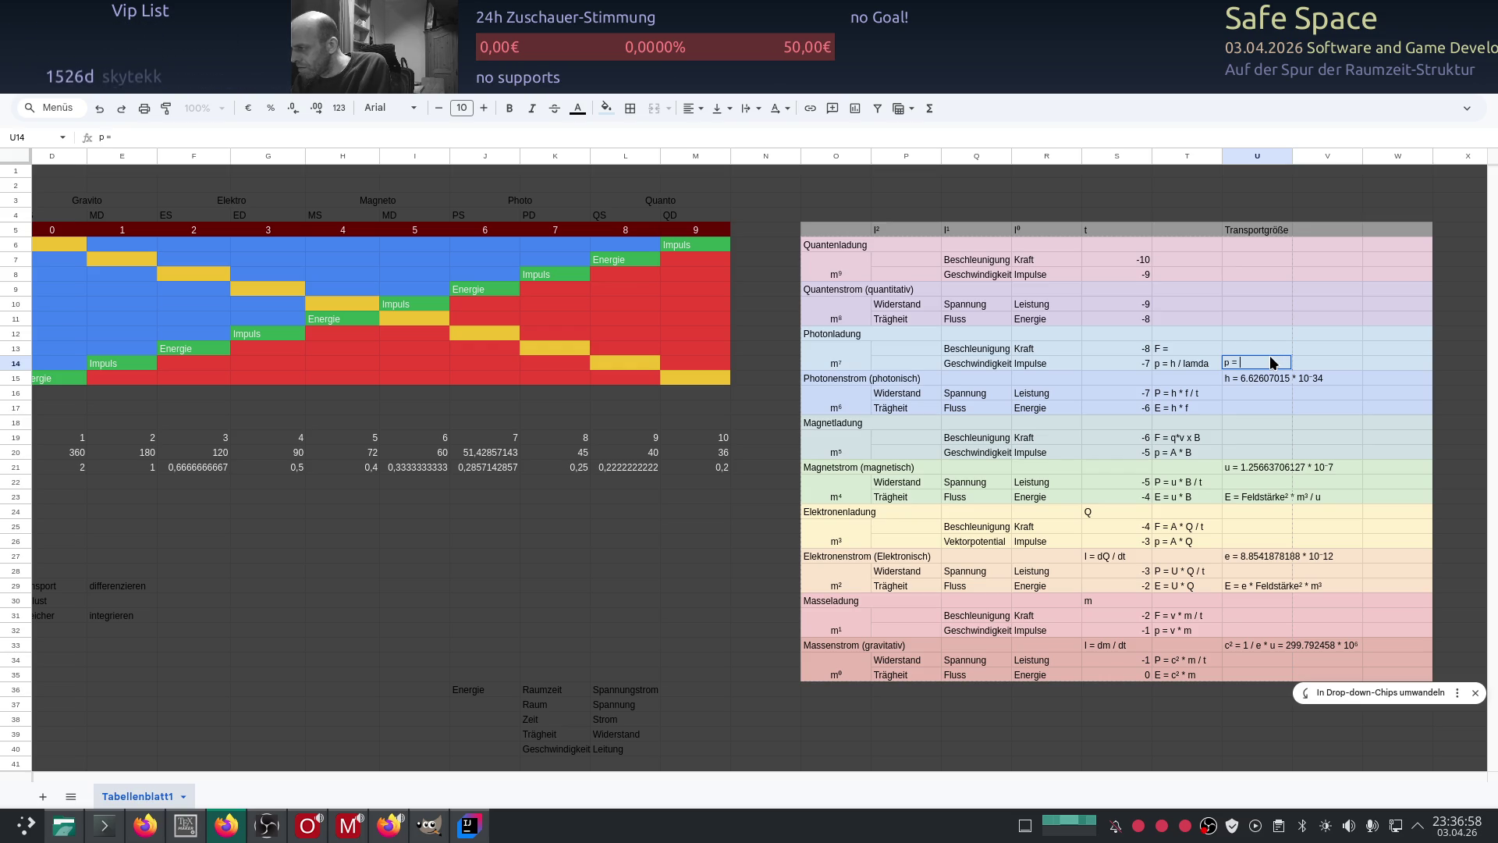
pyautogui.write('E / c')
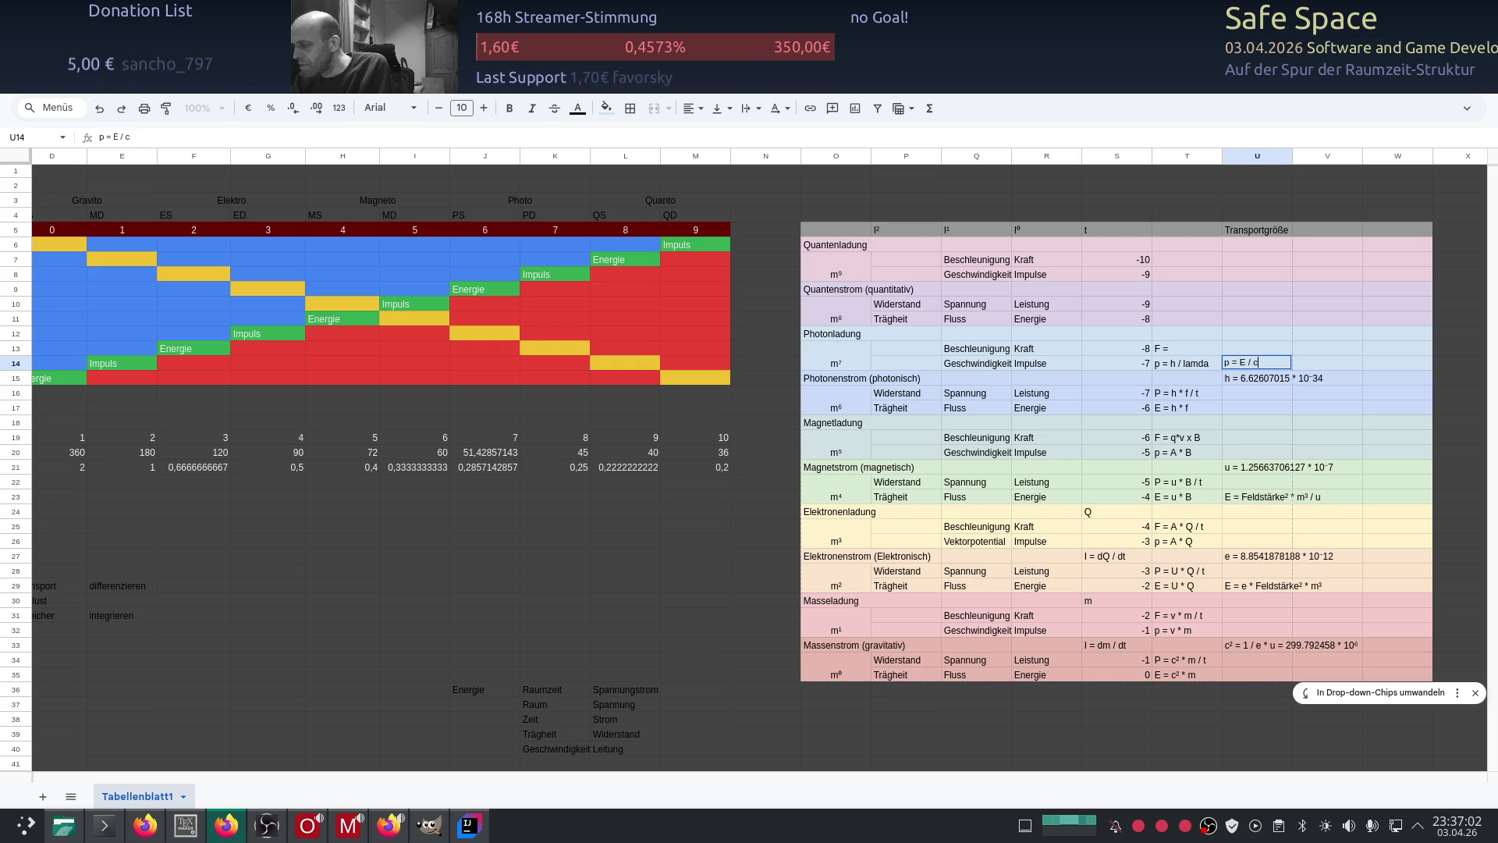
pyautogui.hotkey('alt', 'Tab')
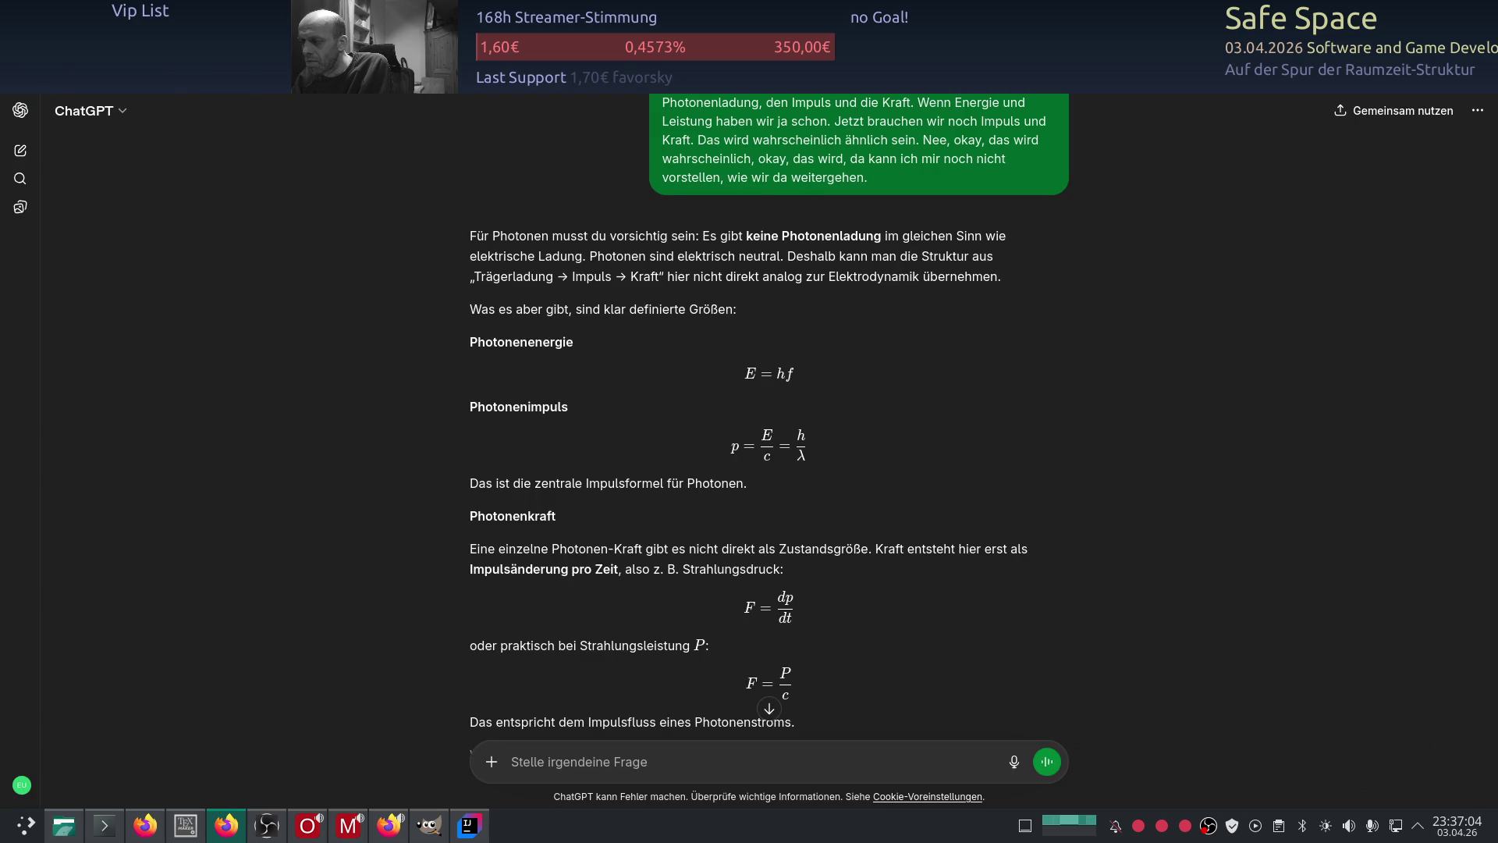
pyautogui.hotkey('alt', 'Tab')
pyautogui.write('c')
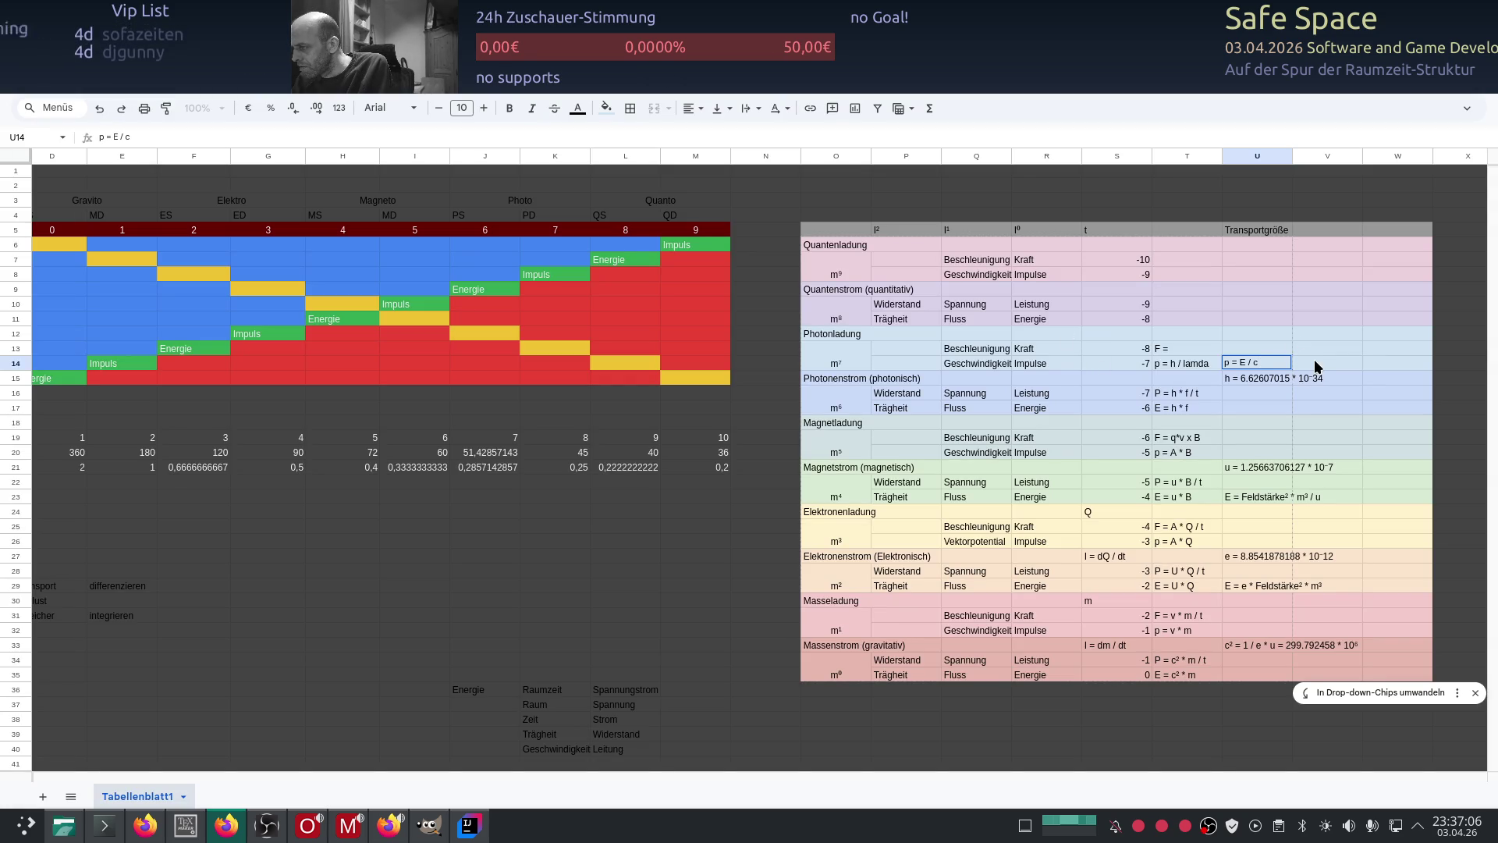
pyautogui.click(1252, 351)
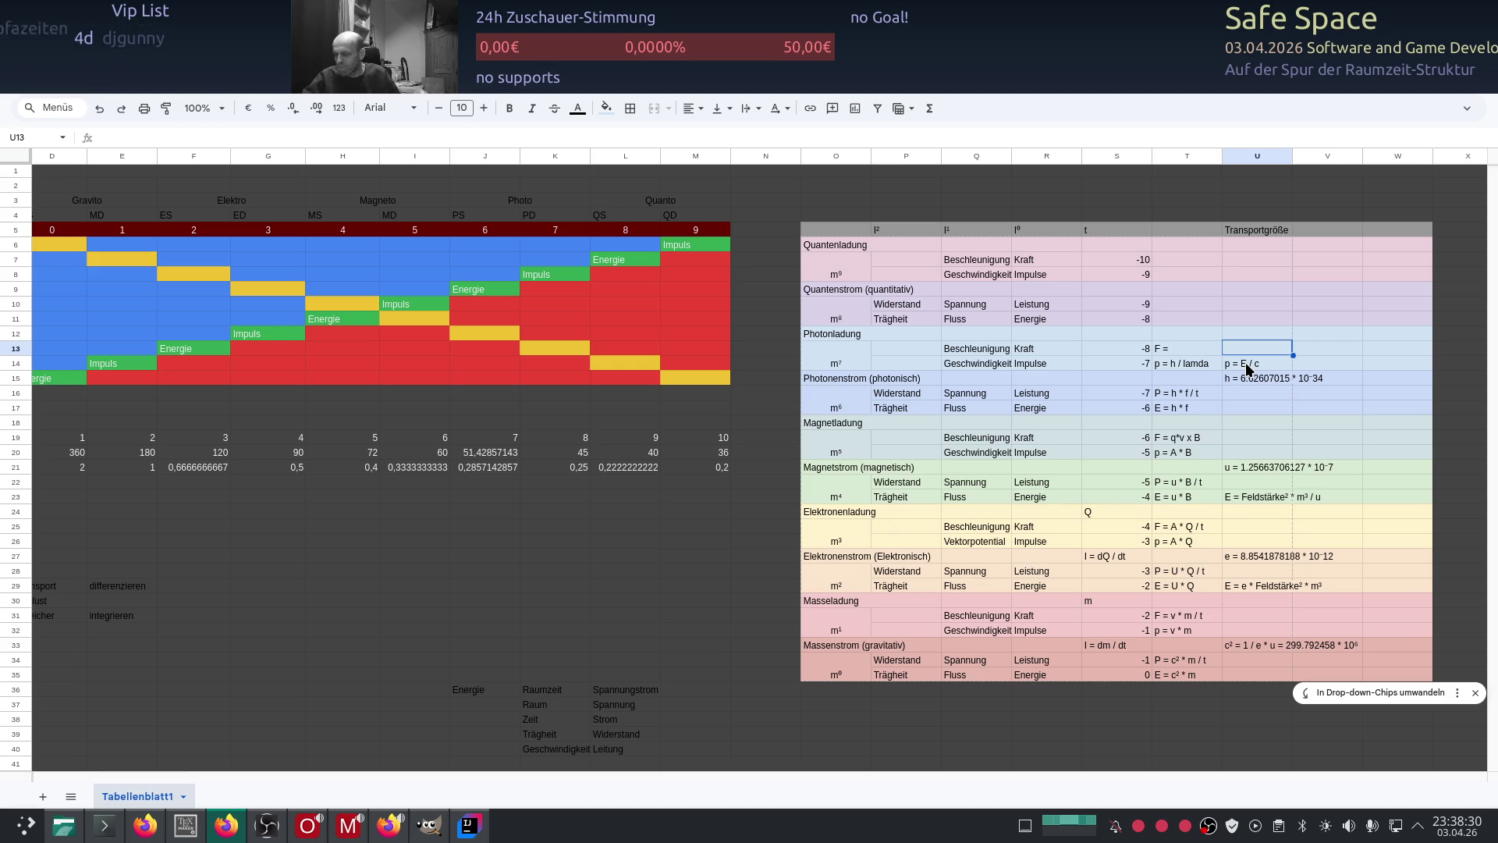
# Step: Ask ChatGPT how photon force follows from impulse over time and review the F = P / c answer
pyautogui.hotkey('alt', 'Tab')
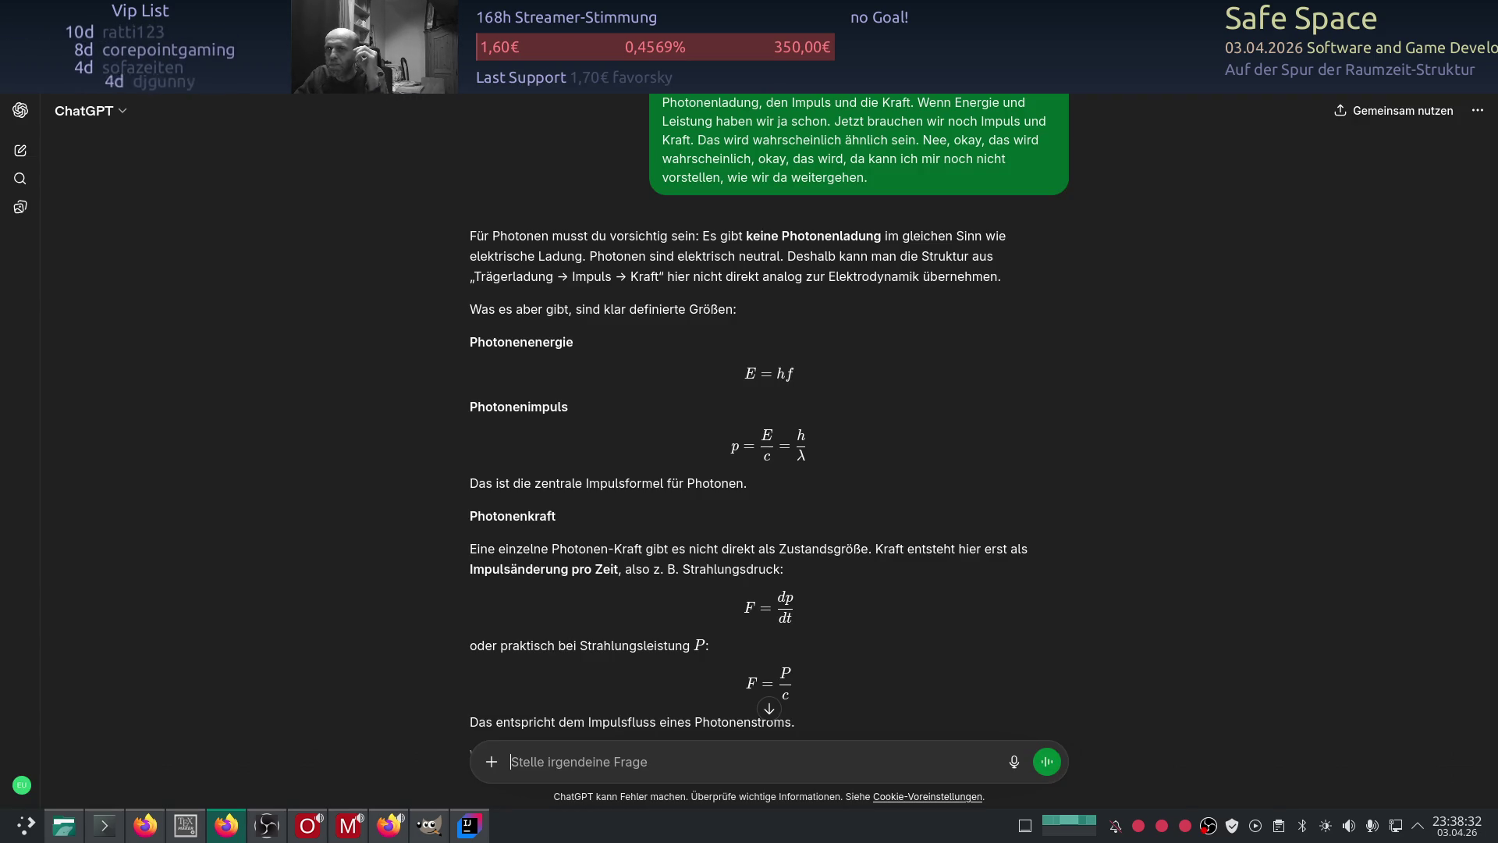
pyautogui.press('F5')
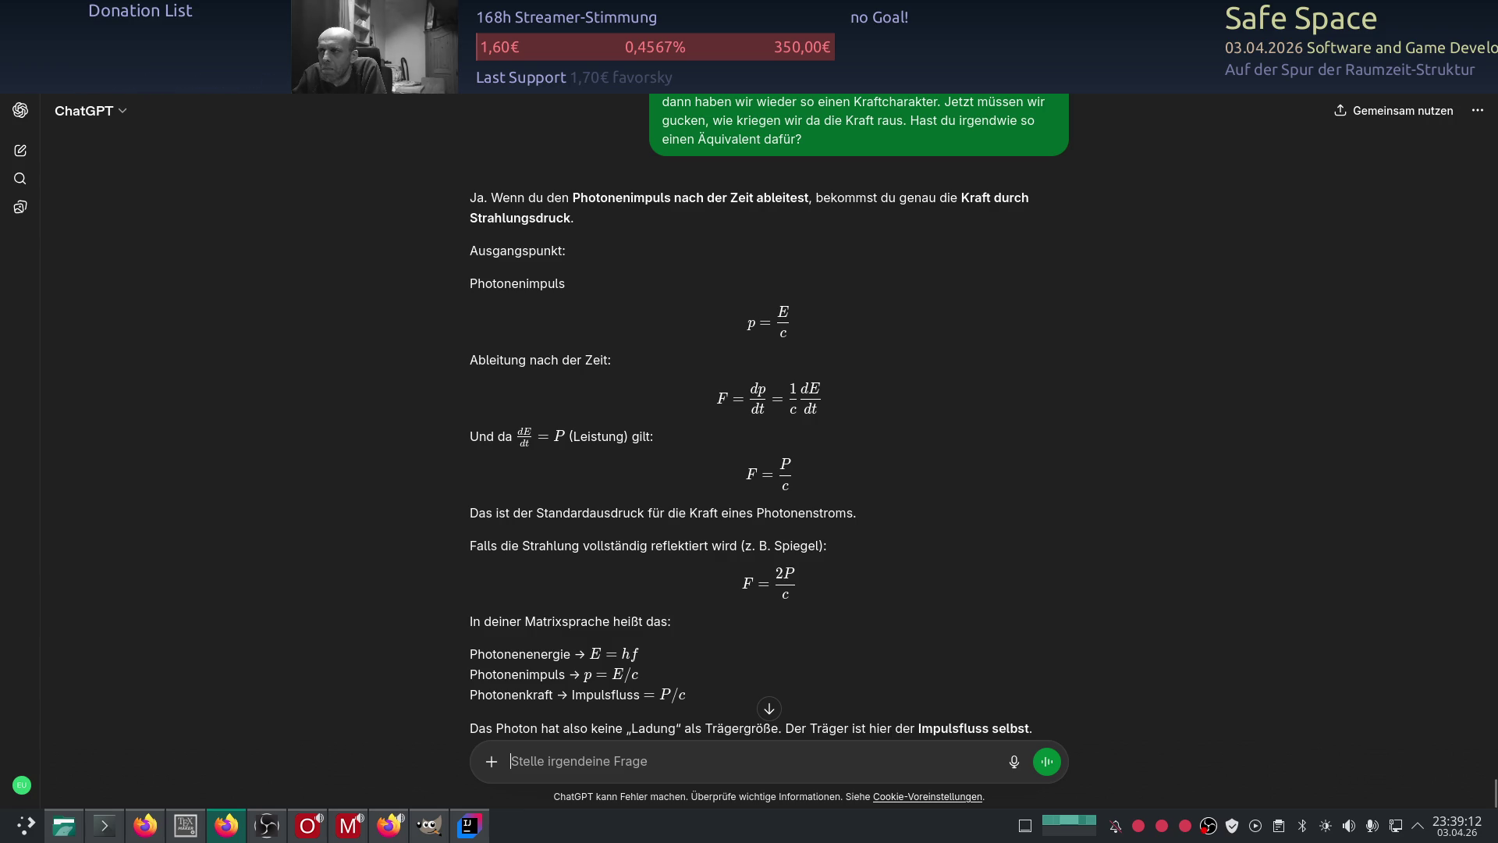
pyautogui.hotkey('alt', 'Tab')
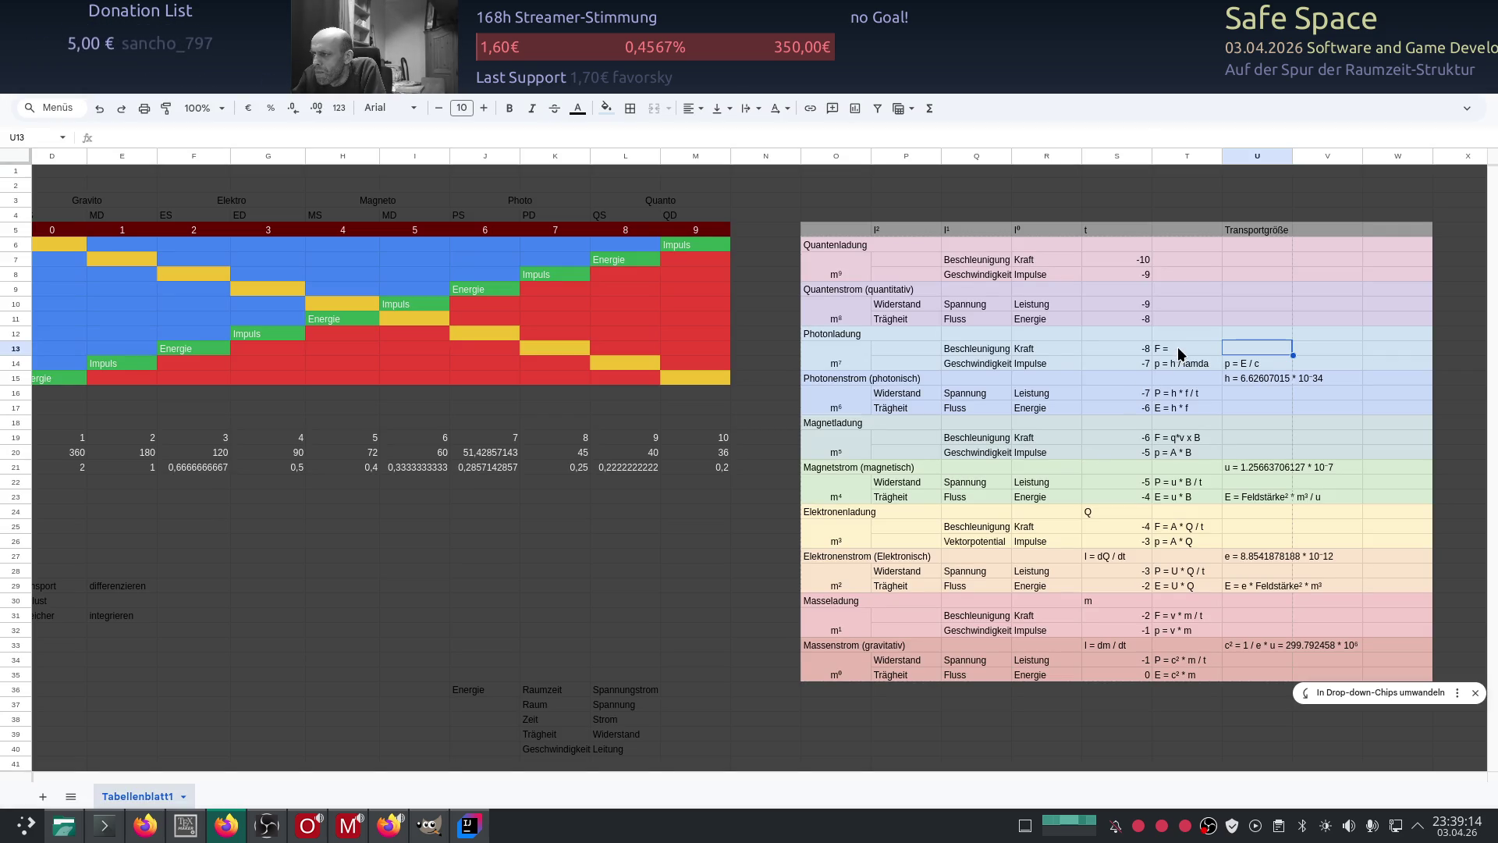
# Step: Complete the photon force cell T13 as F = Leistung / c, then select U13 beside it
pyautogui.doubleClick(1176, 348)
pyautogui.write('Leistung / c')
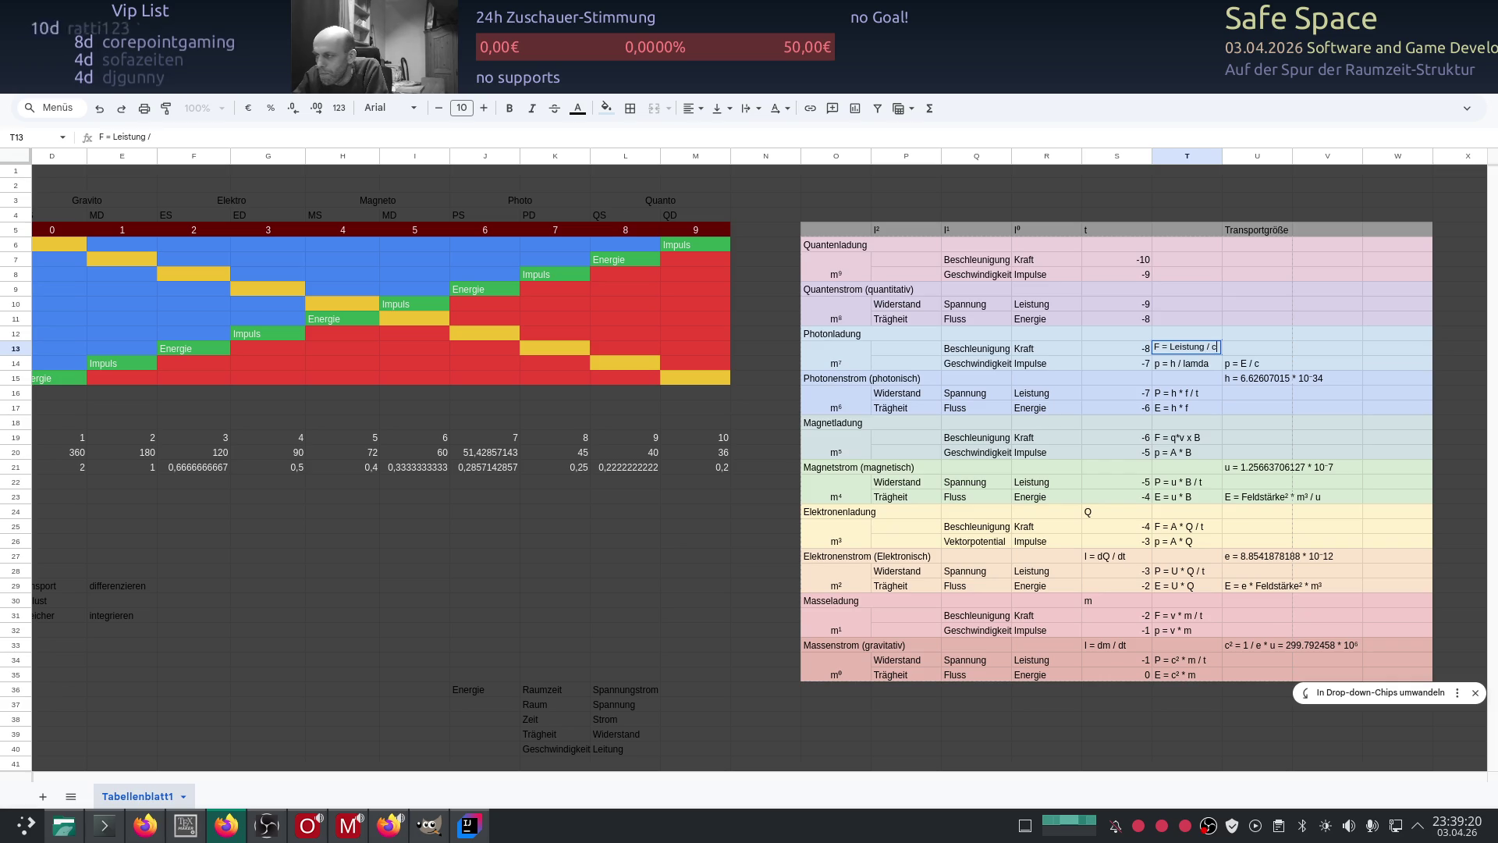
pyautogui.press('Return')
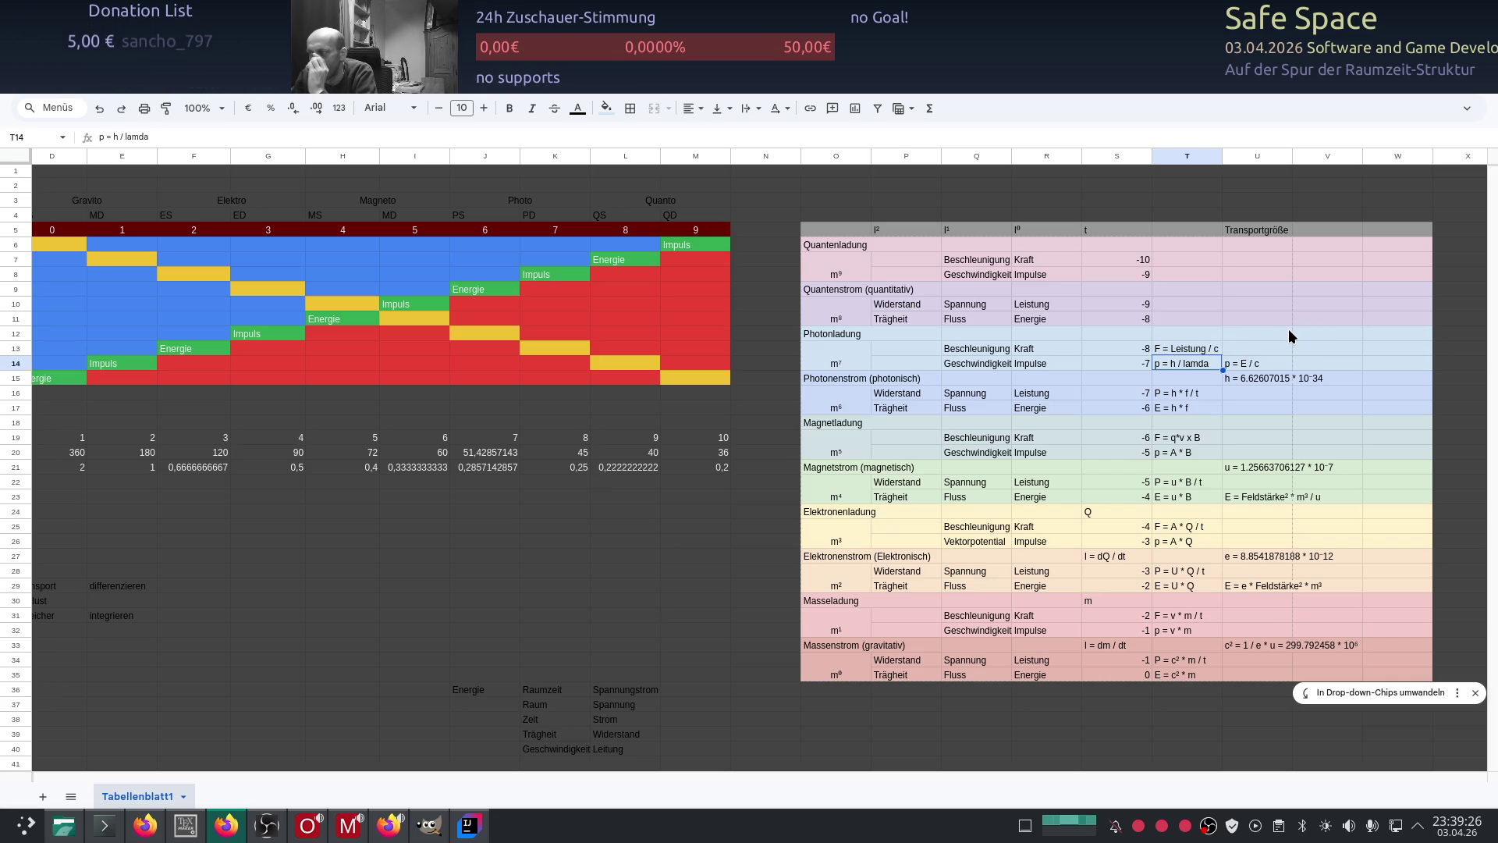
pyautogui.click(1289, 333)
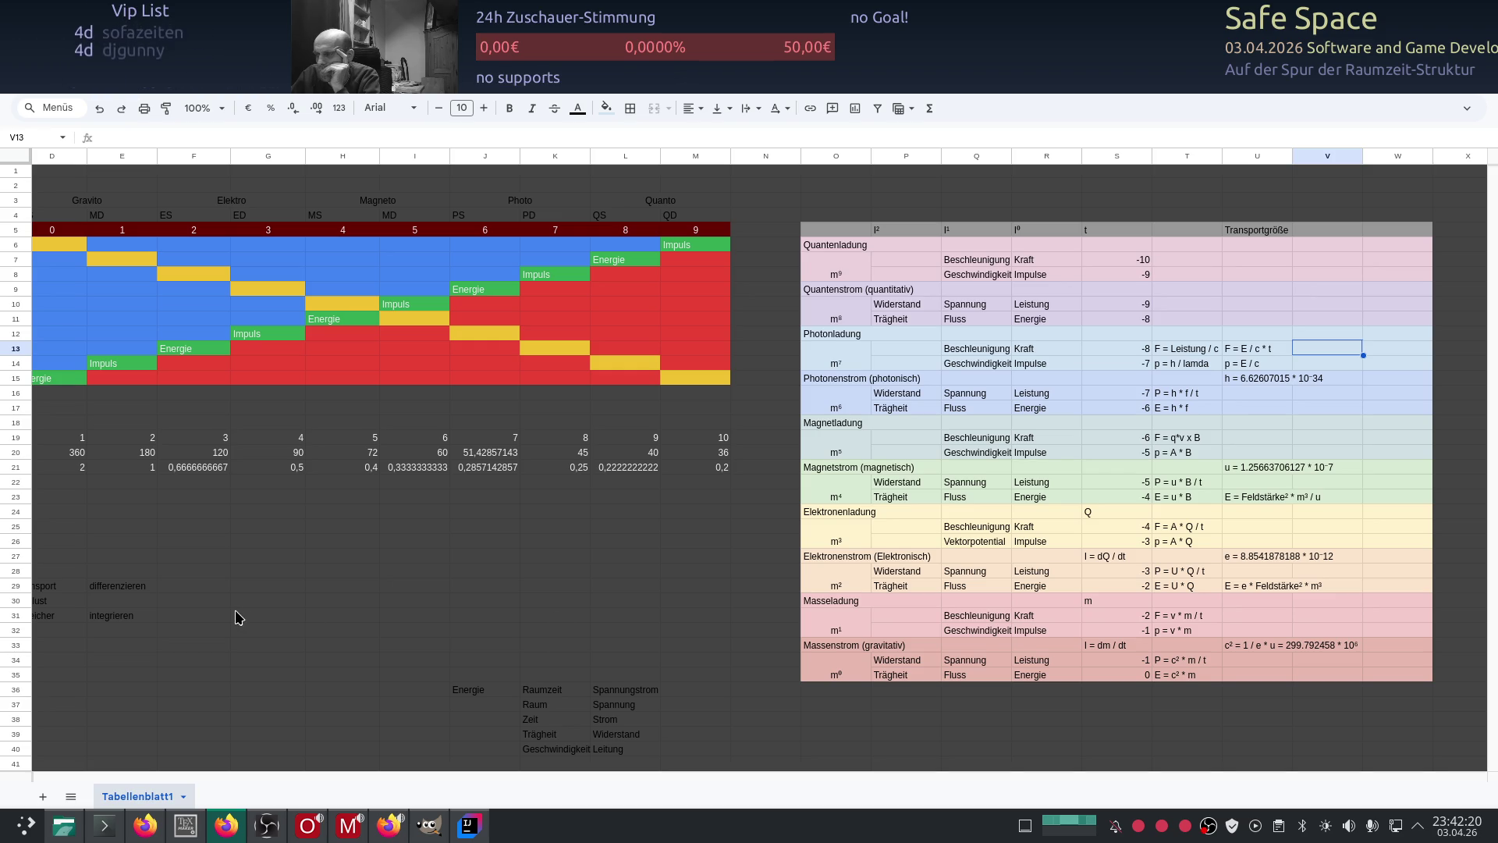
# Step: Move to the phase matrix and start typing Leistung into cell D14
pyautogui.scroll(-2, 216, 617)
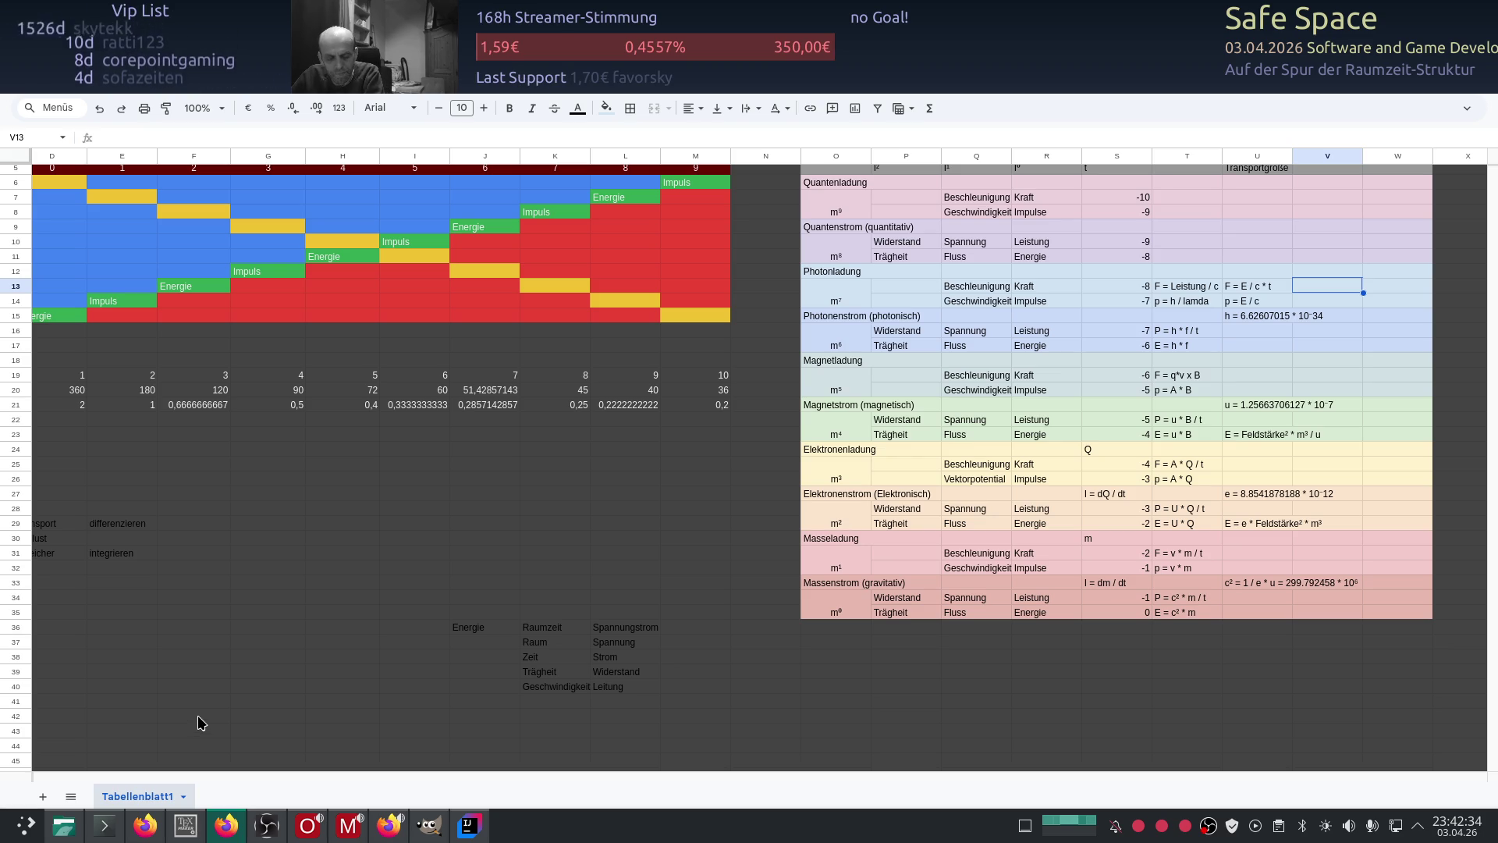
pyautogui.scroll(2, 188, 575)
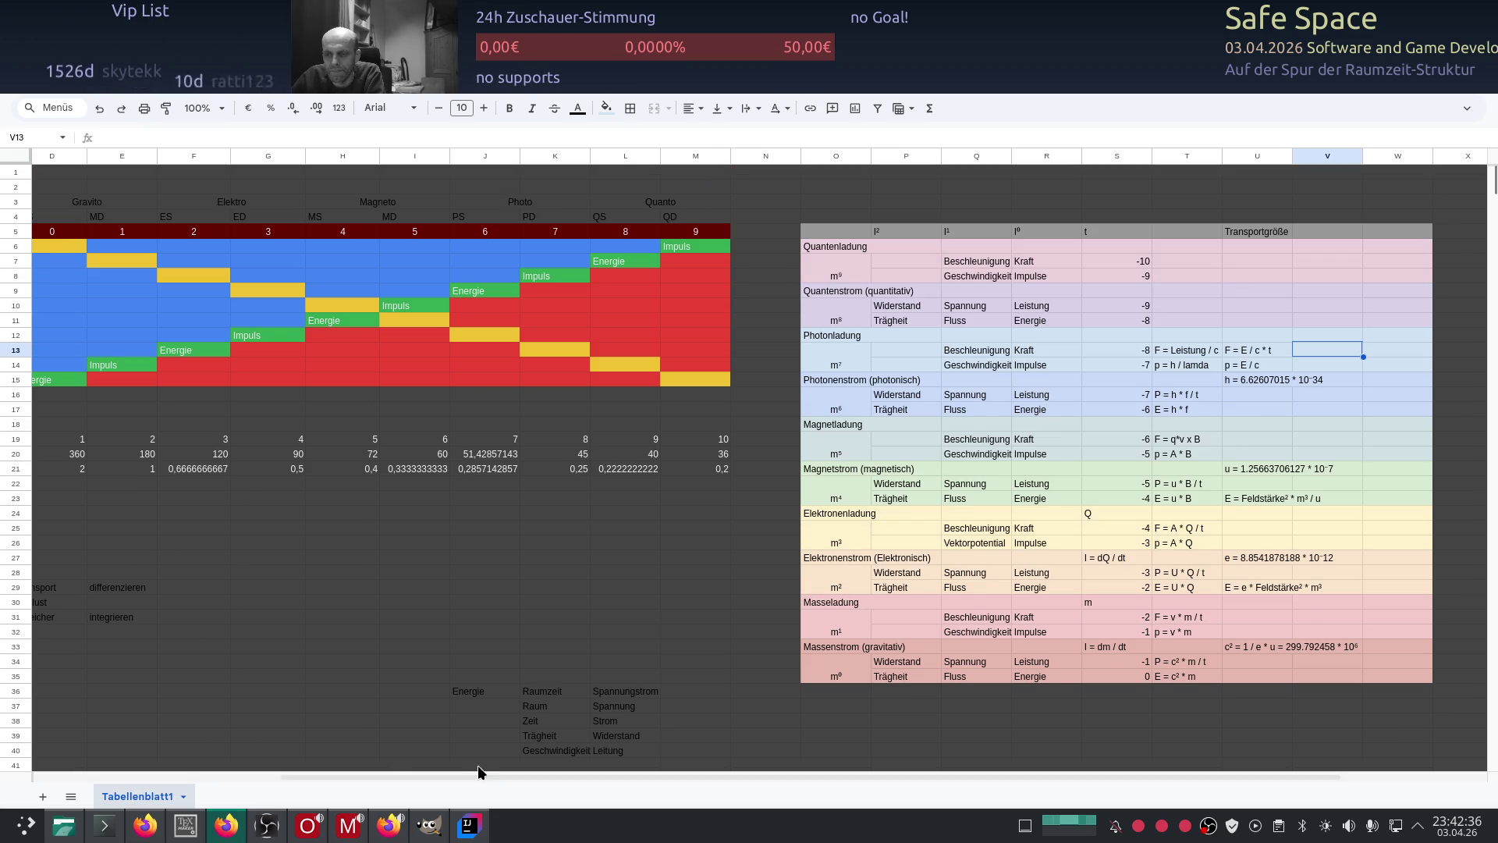
pyautogui.moveTo(353, 774); pyautogui.dragTo(212, 766)
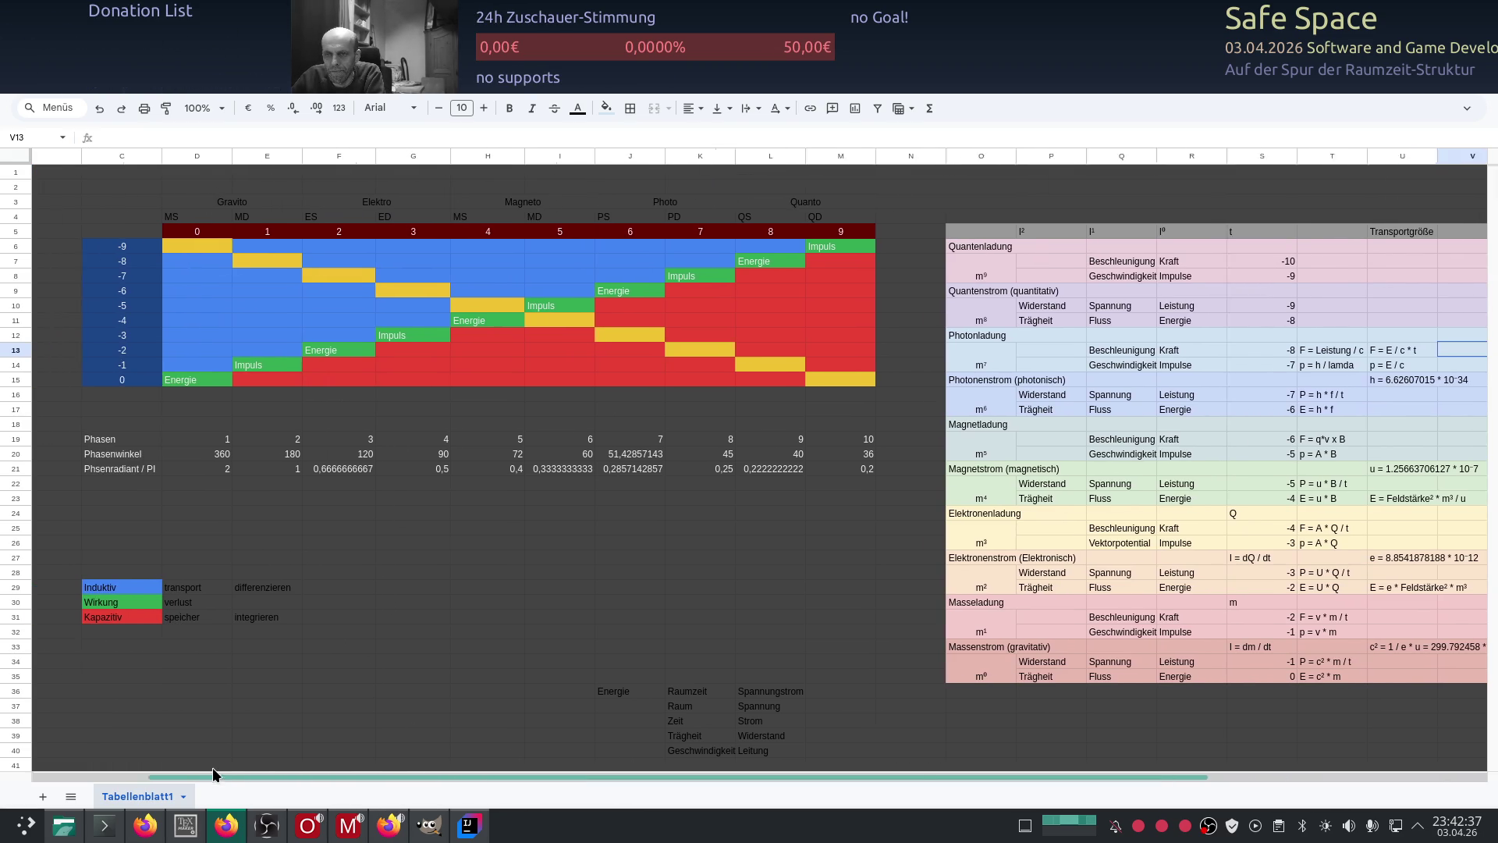
pyautogui.click(194, 363)
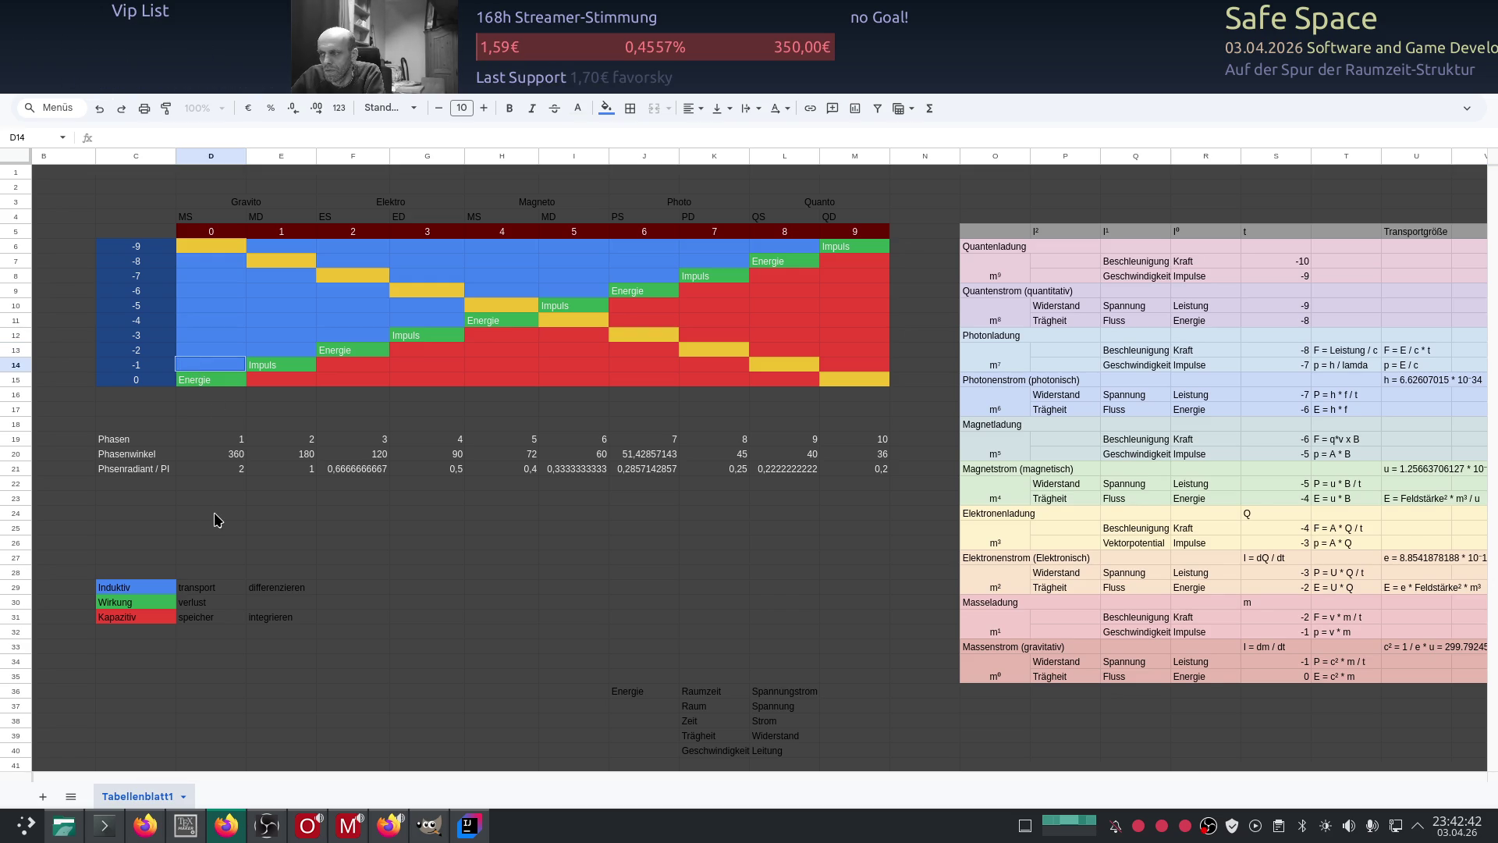
pyautogui.press('F2')
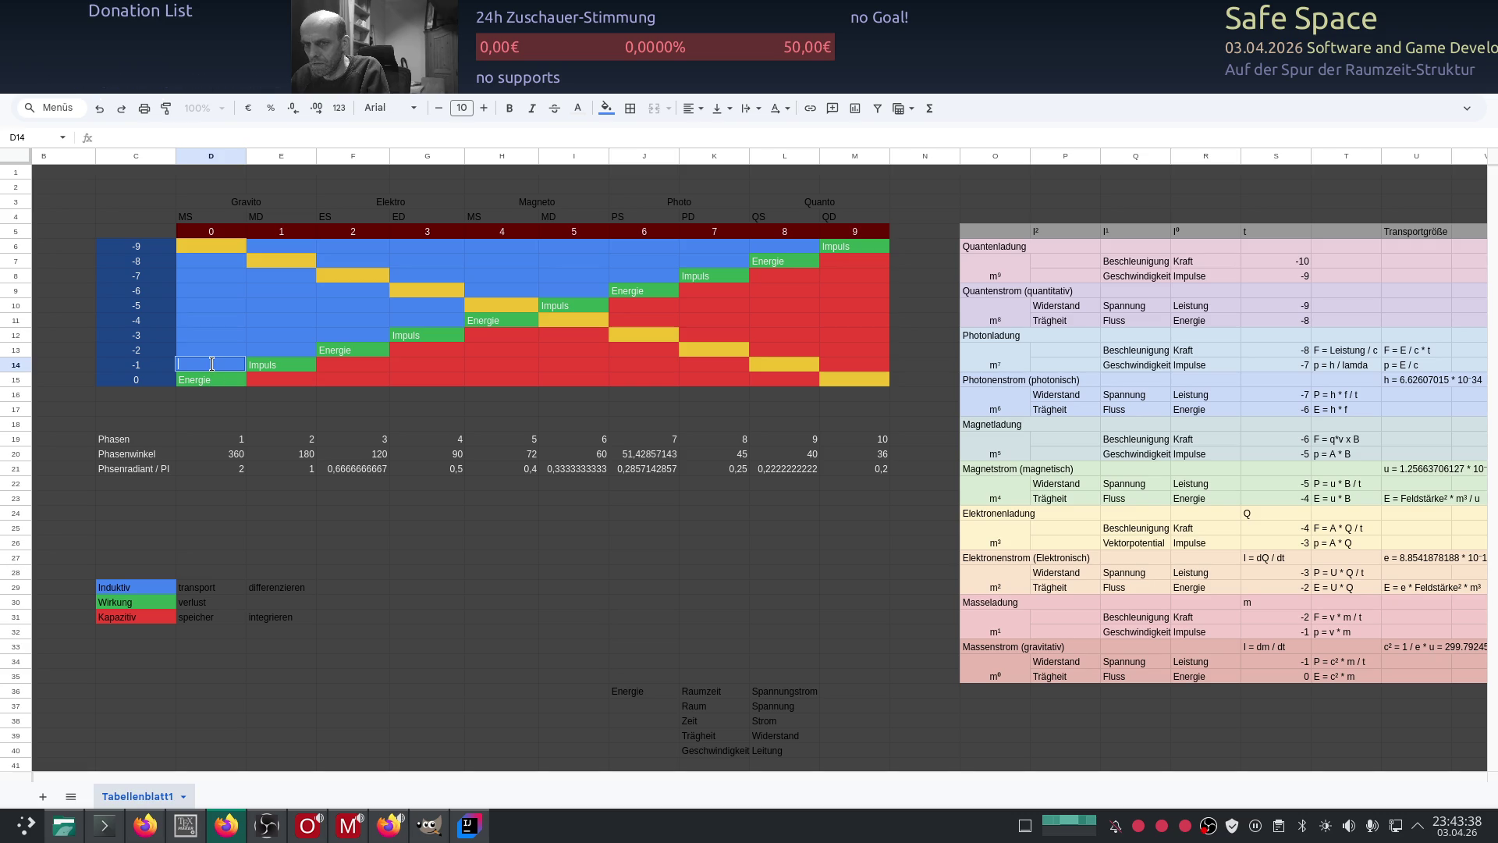
pyautogui.write('Leistung')
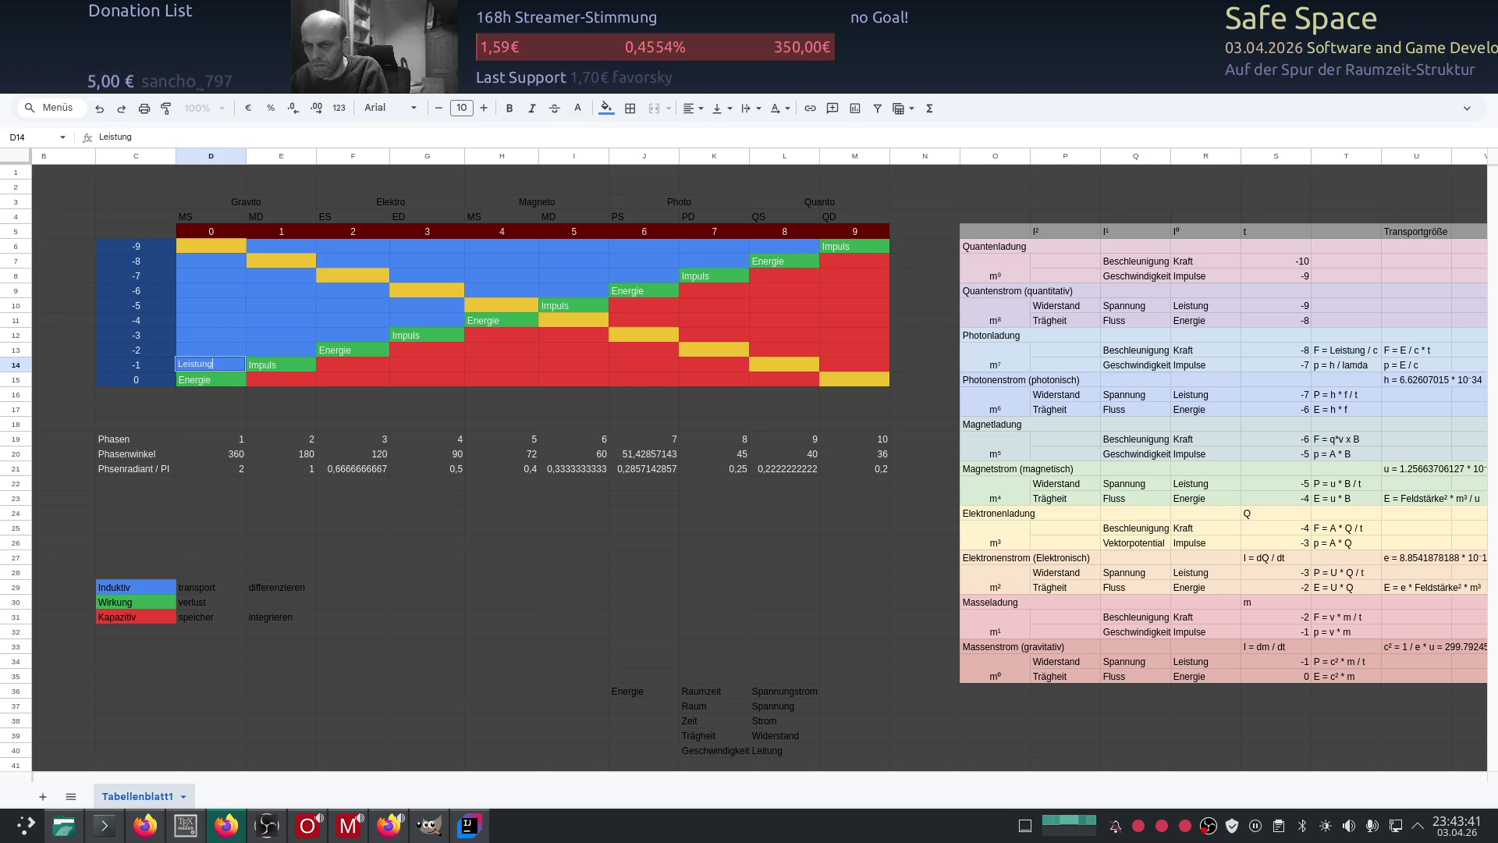
# Step: Confirm Leistung in D14 and type Kraft into E13
pyautogui.press('Return')
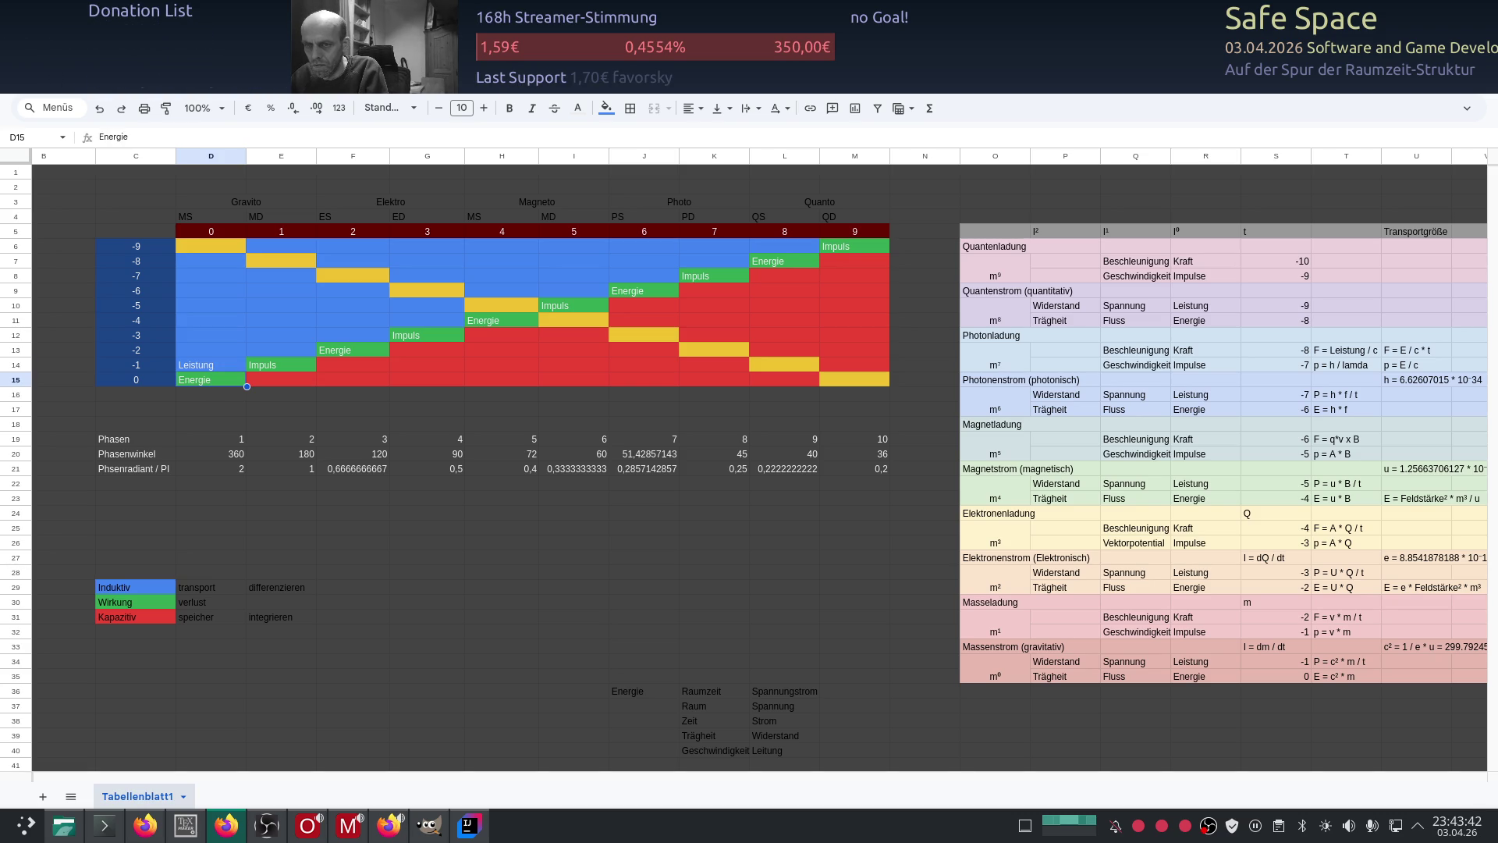
pyautogui.press('Up')
pyautogui.press('Right')
pyautogui.press('Up')
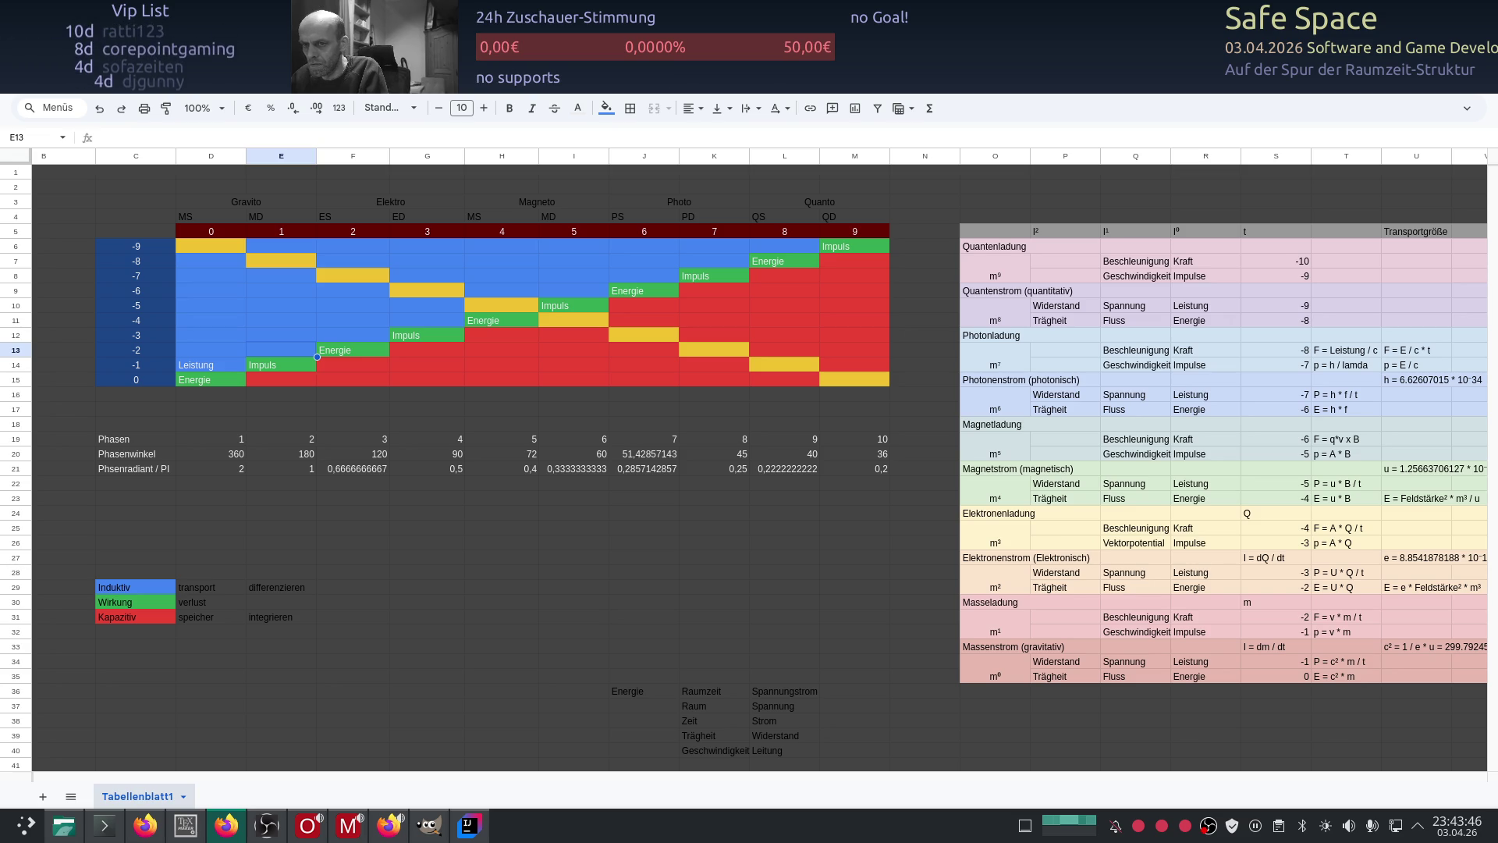
pyautogui.write('Kraft')
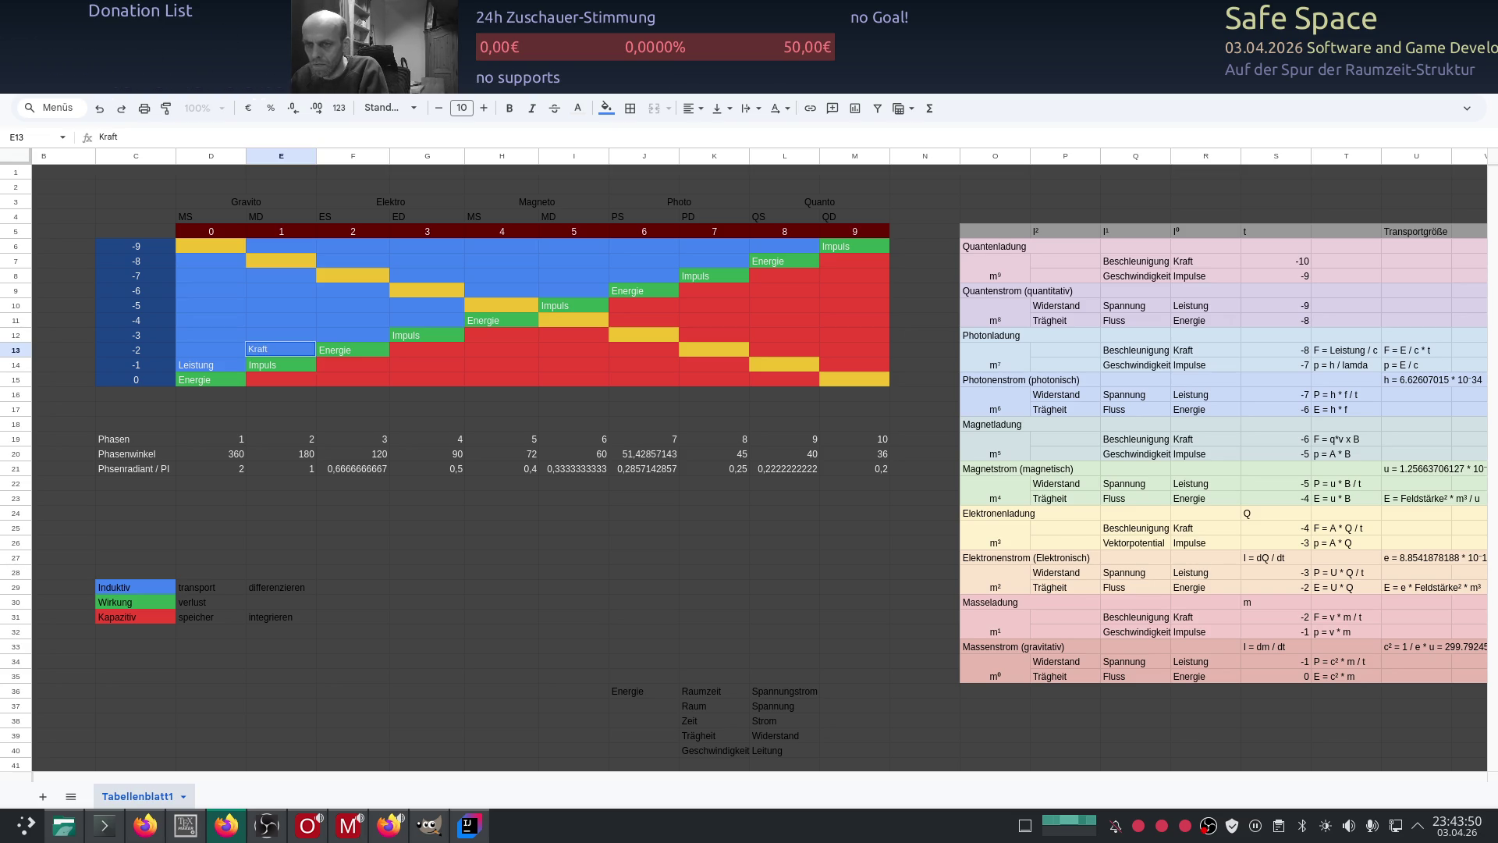
pyautogui.press('Return')
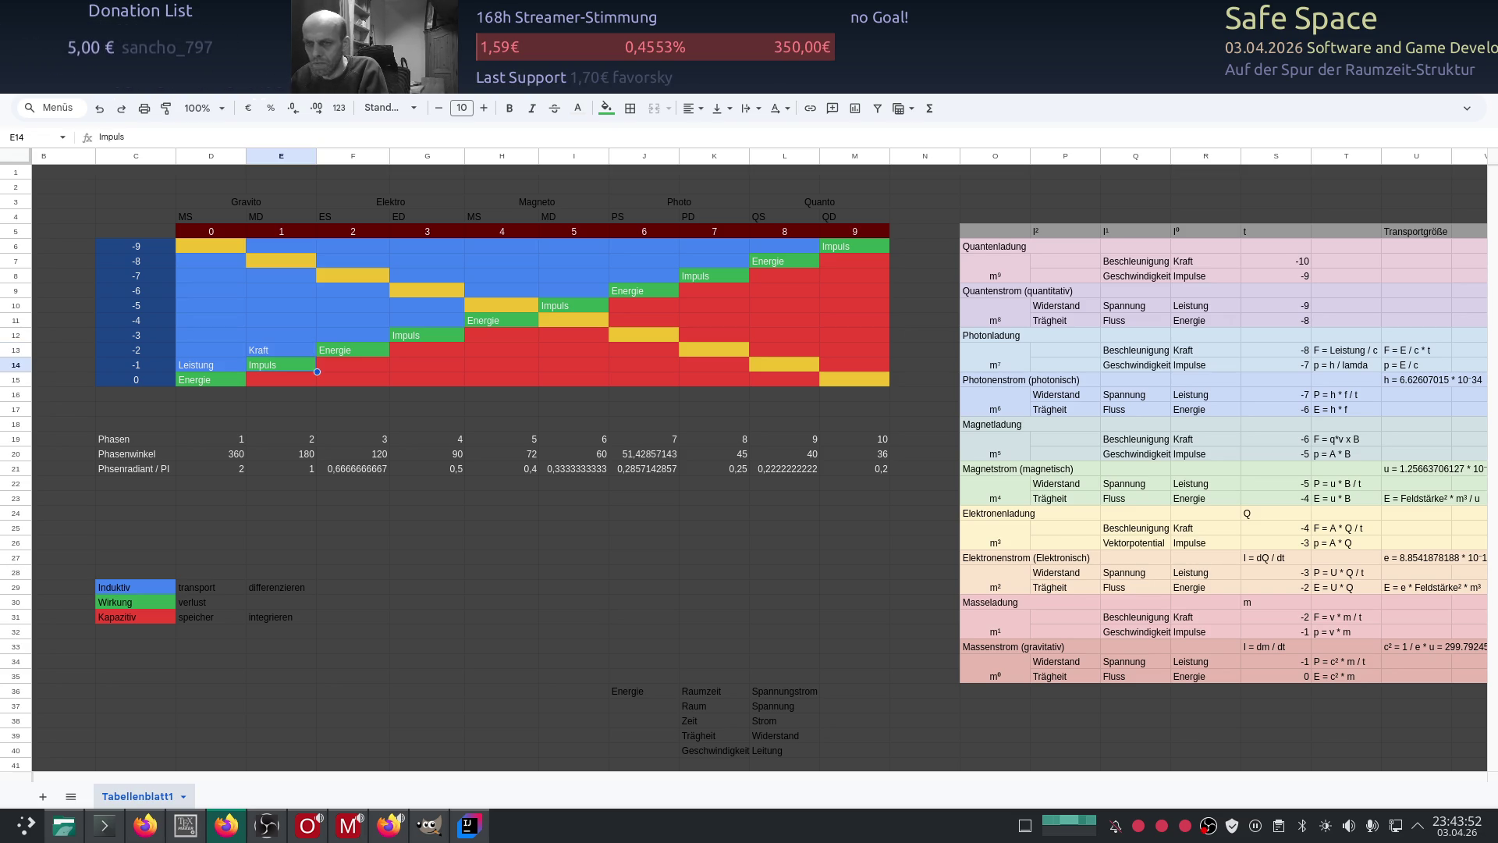
# Step: Paste the Kraft label diagonally into G11, I9 and K7
pyautogui.press('Right')
pyautogui.press('Up')
pyautogui.press('Right')
pyautogui.press('Up')
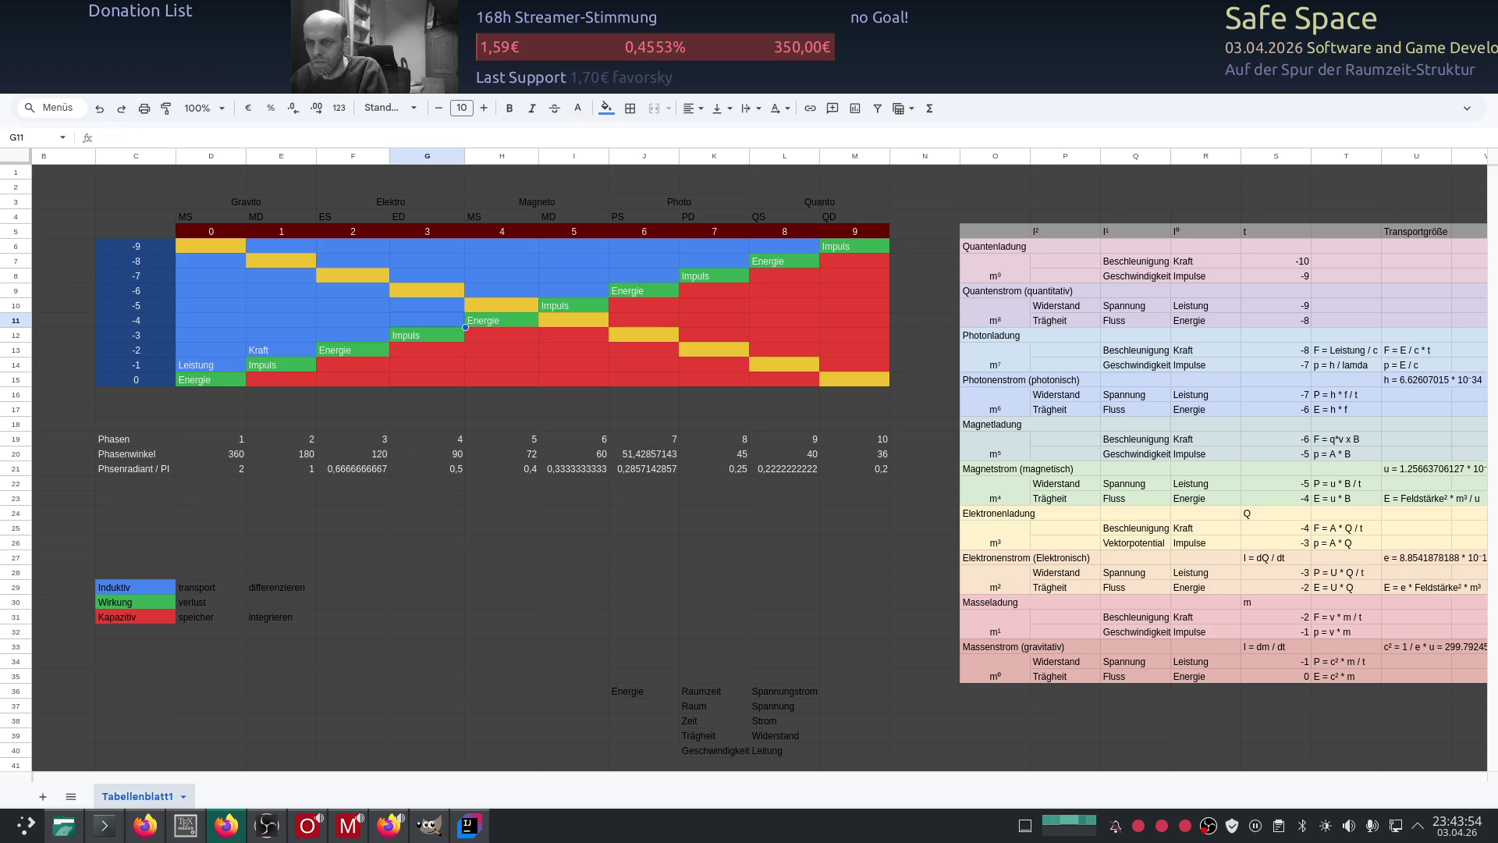
pyautogui.write('Kraft')
pyautogui.press('Right')
pyautogui.press('Up')
pyautogui.press('Right')
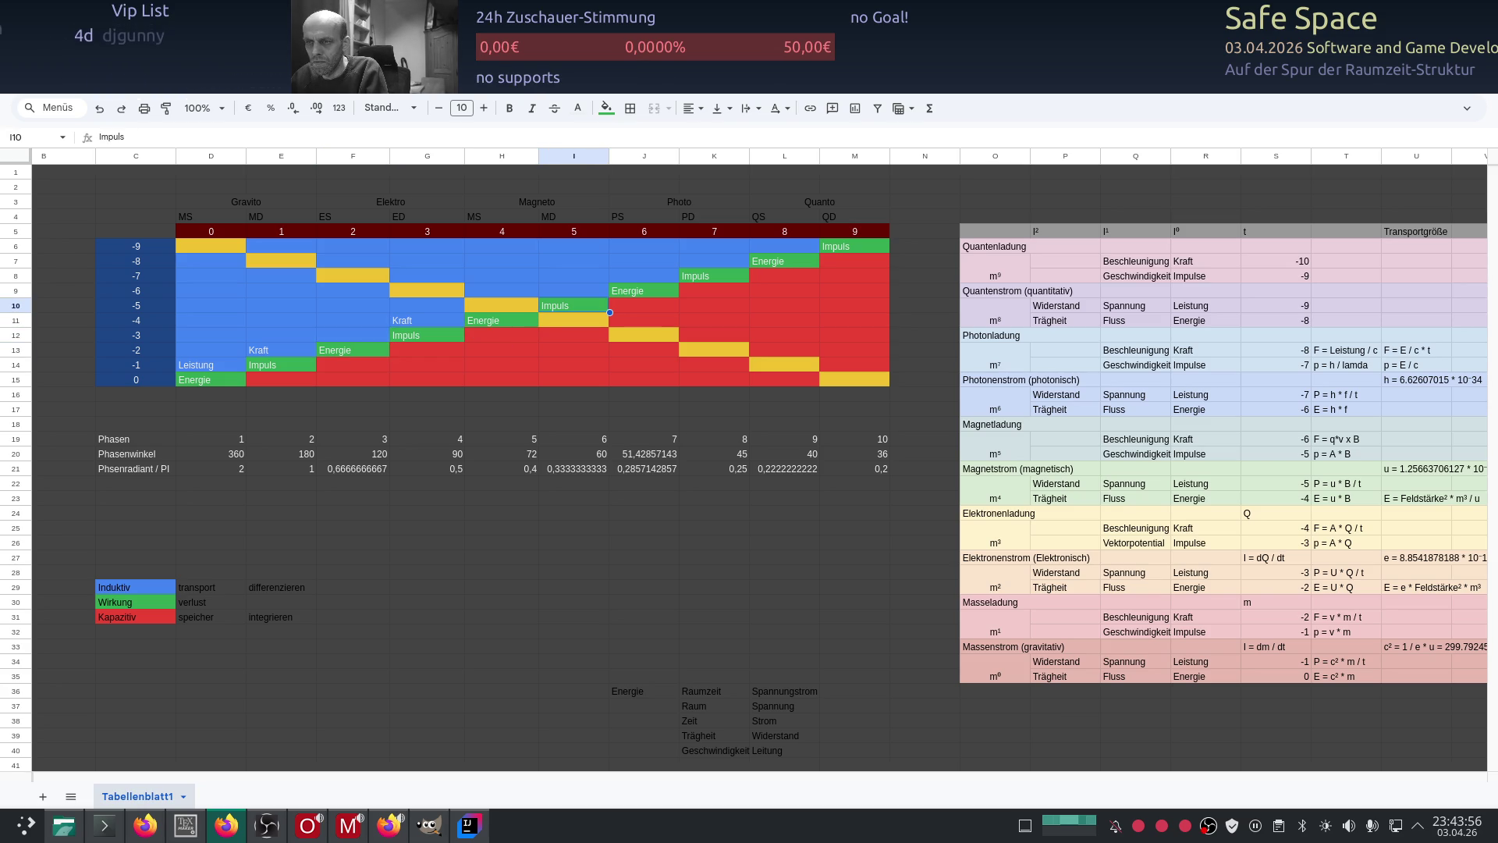
pyautogui.press('Up')
pyautogui.write('Kraft')
pyautogui.press('Right')
pyautogui.press('Up')
pyautogui.press('Right')
pyautogui.press('Up')
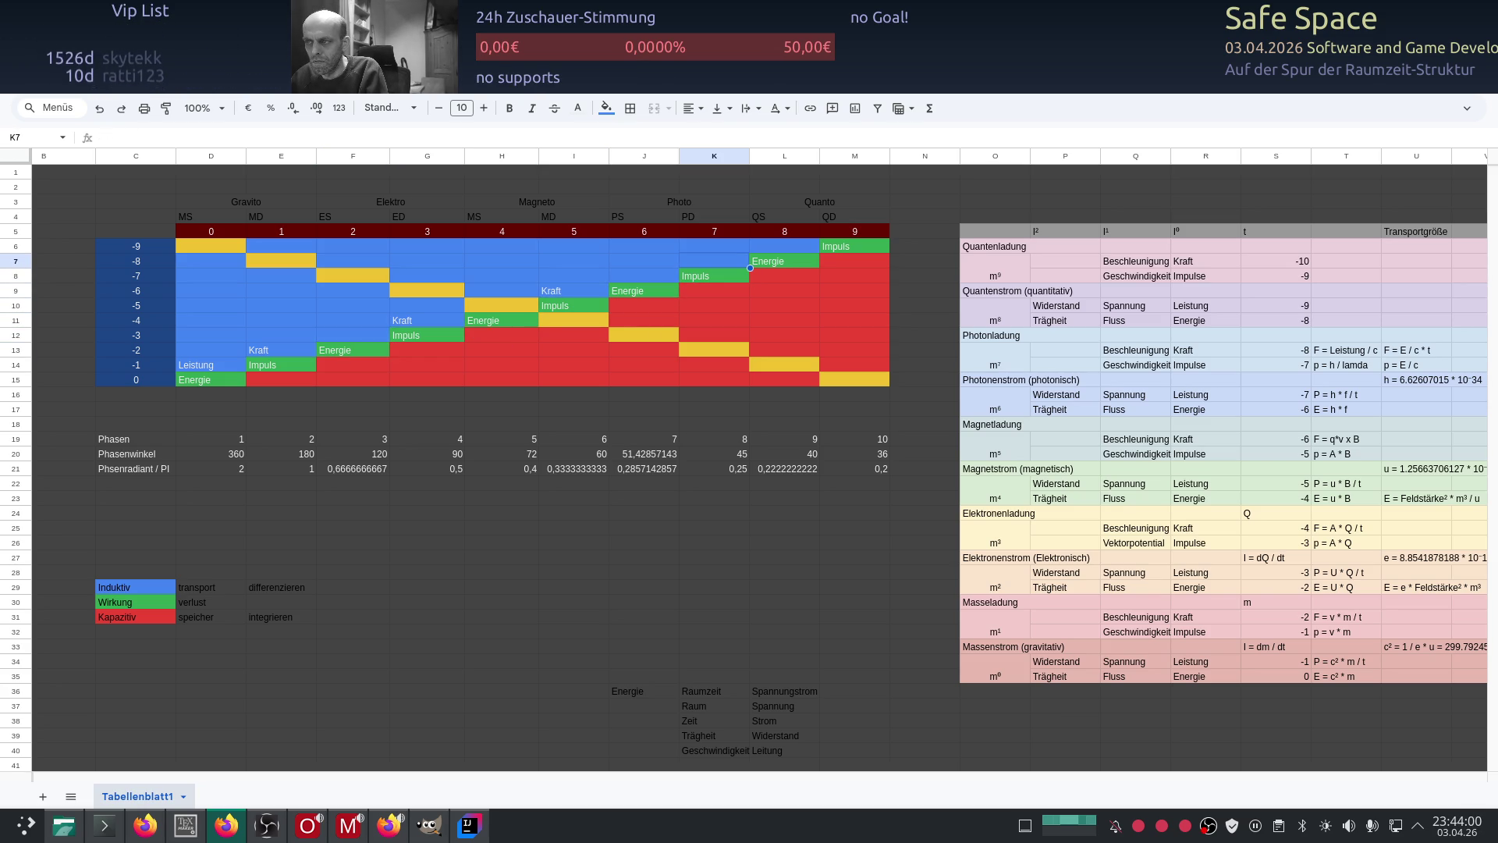
pyautogui.write('Kraft')
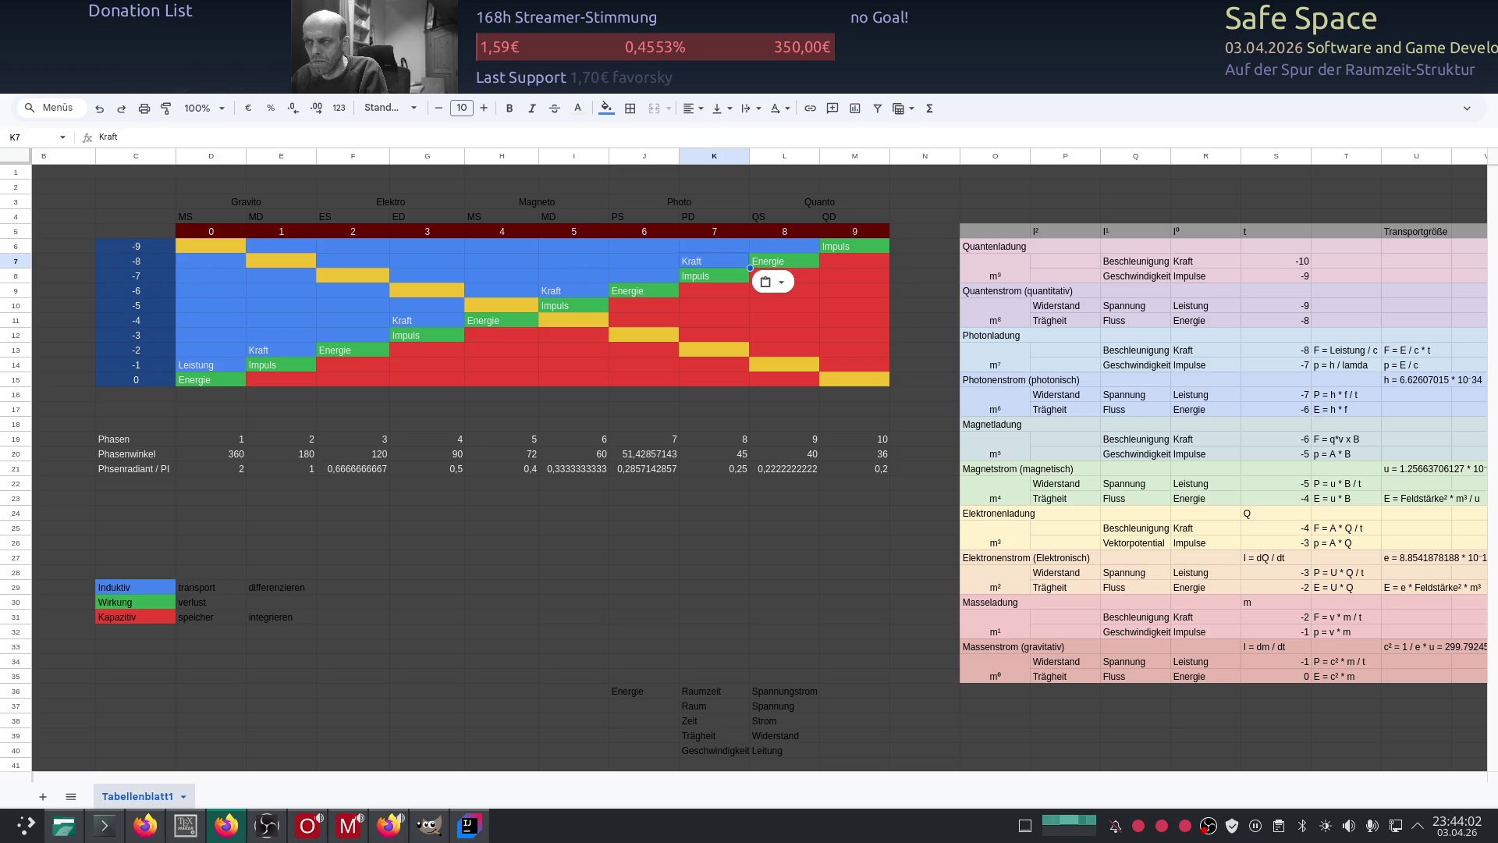
# Step: Paste the Leistung label diagonally into F12, H10, J8 and L6
pyautogui.press('Left')
pyautogui.press('Left')
pyautogui.press('Left')
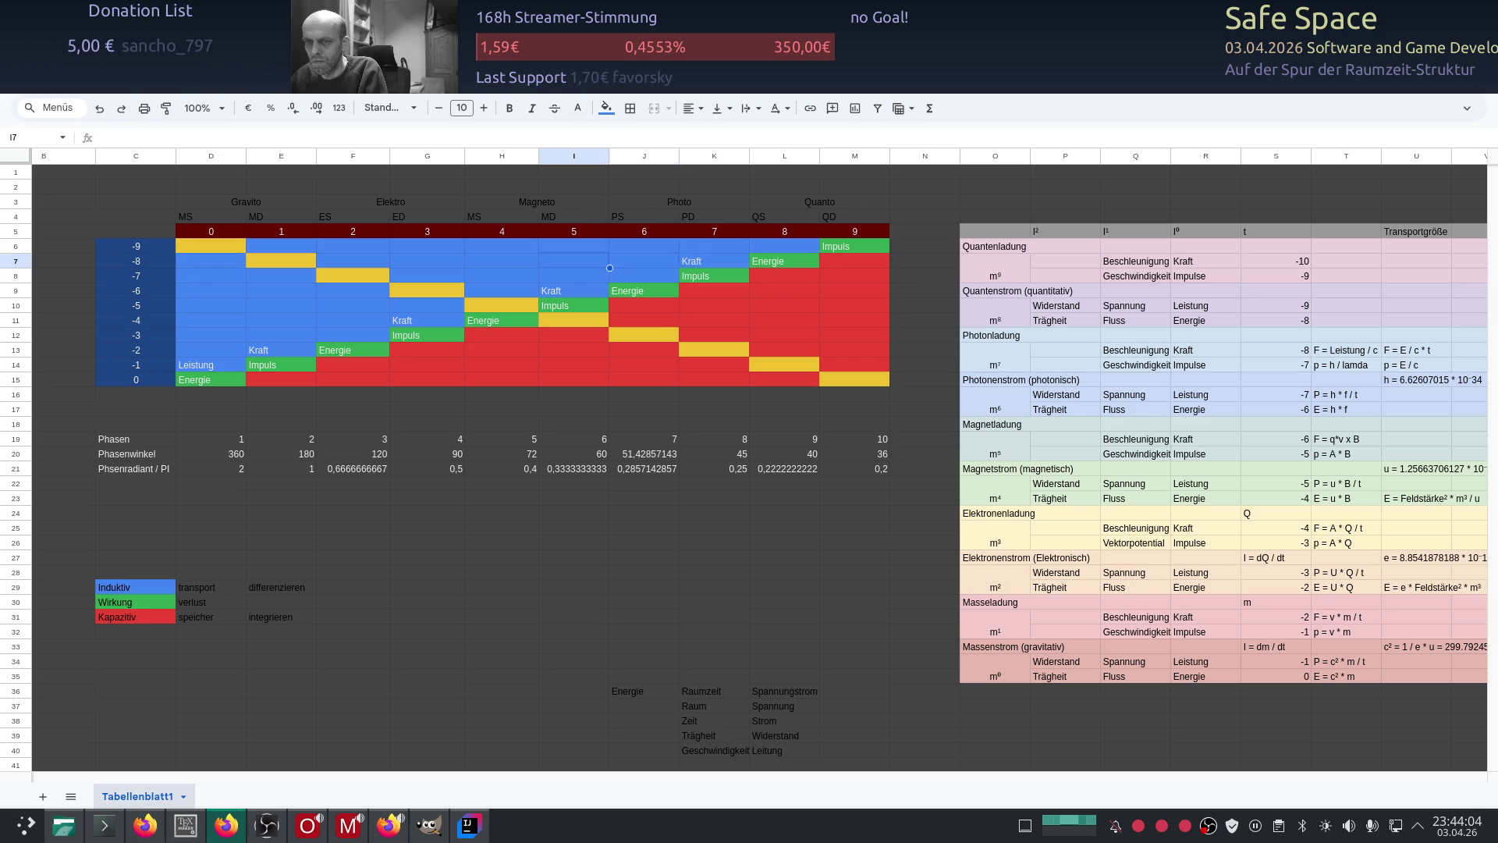
pyautogui.press('Down')
pyautogui.press('Down')
pyautogui.press('Down')
pyautogui.press('Down')
pyautogui.press('Left')
pyautogui.press('Left')
pyautogui.press('Left')
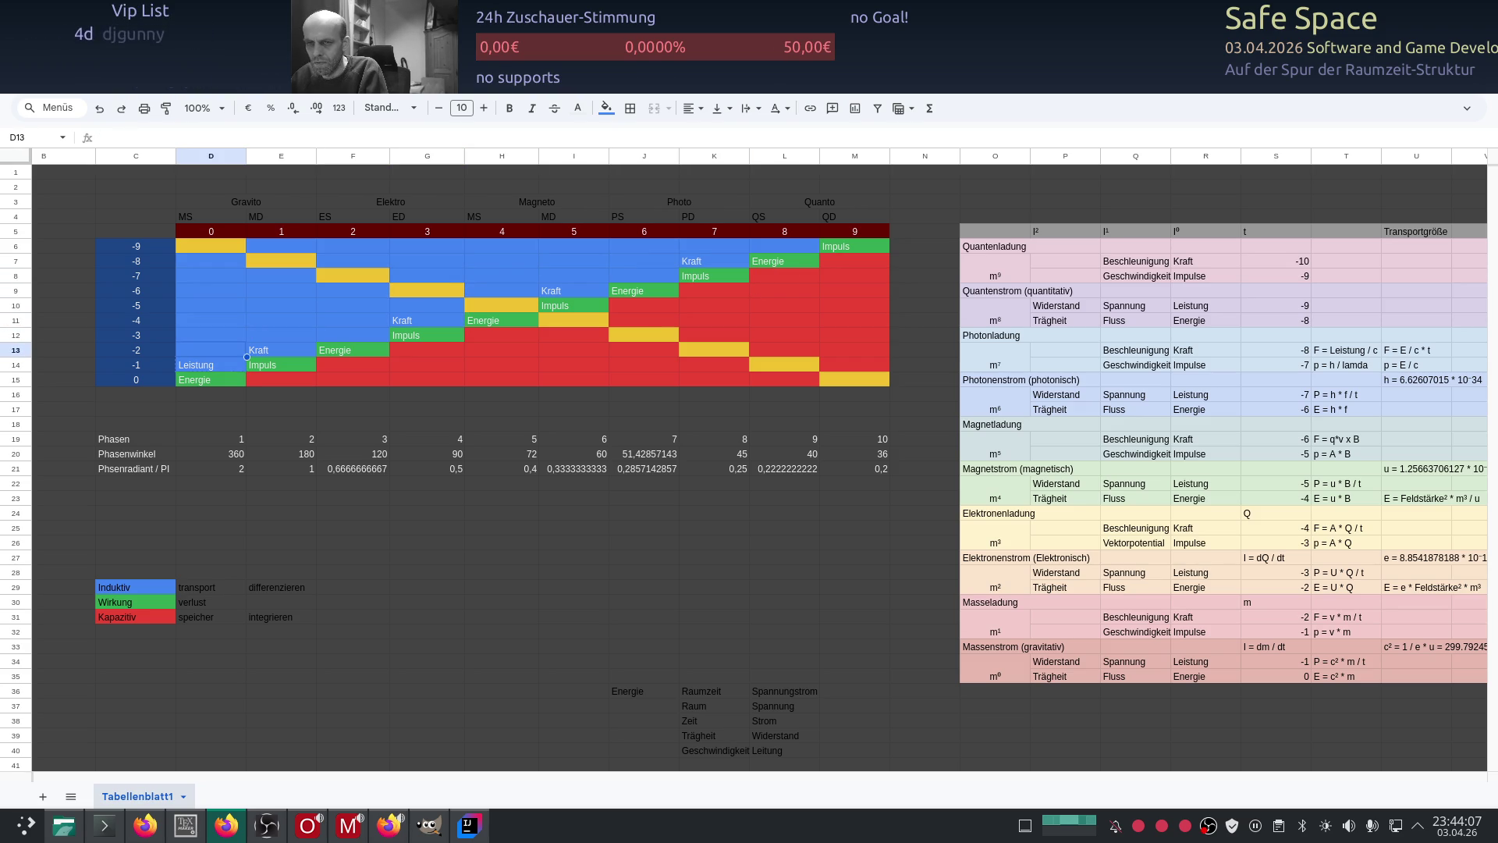
pyautogui.press('Right')
pyautogui.press('Right')
pyautogui.press('Right')
pyautogui.press('Up')
pyautogui.press('Left')
pyautogui.write('Leistung')
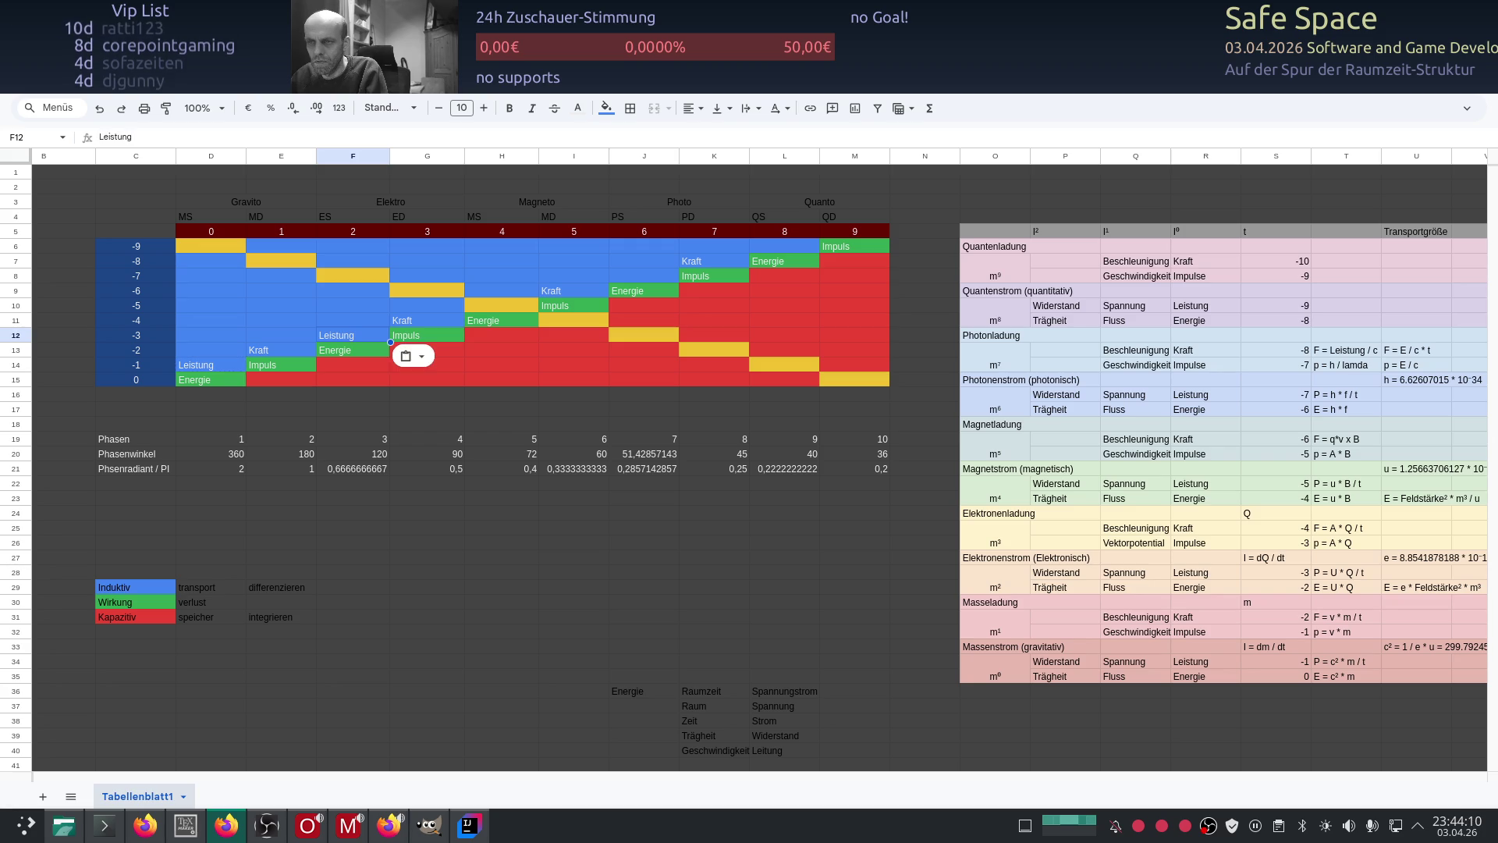
pyautogui.press('Up')
pyautogui.press('Right')
pyautogui.press('Right')
pyautogui.press('Up')
pyautogui.write('Leistung')
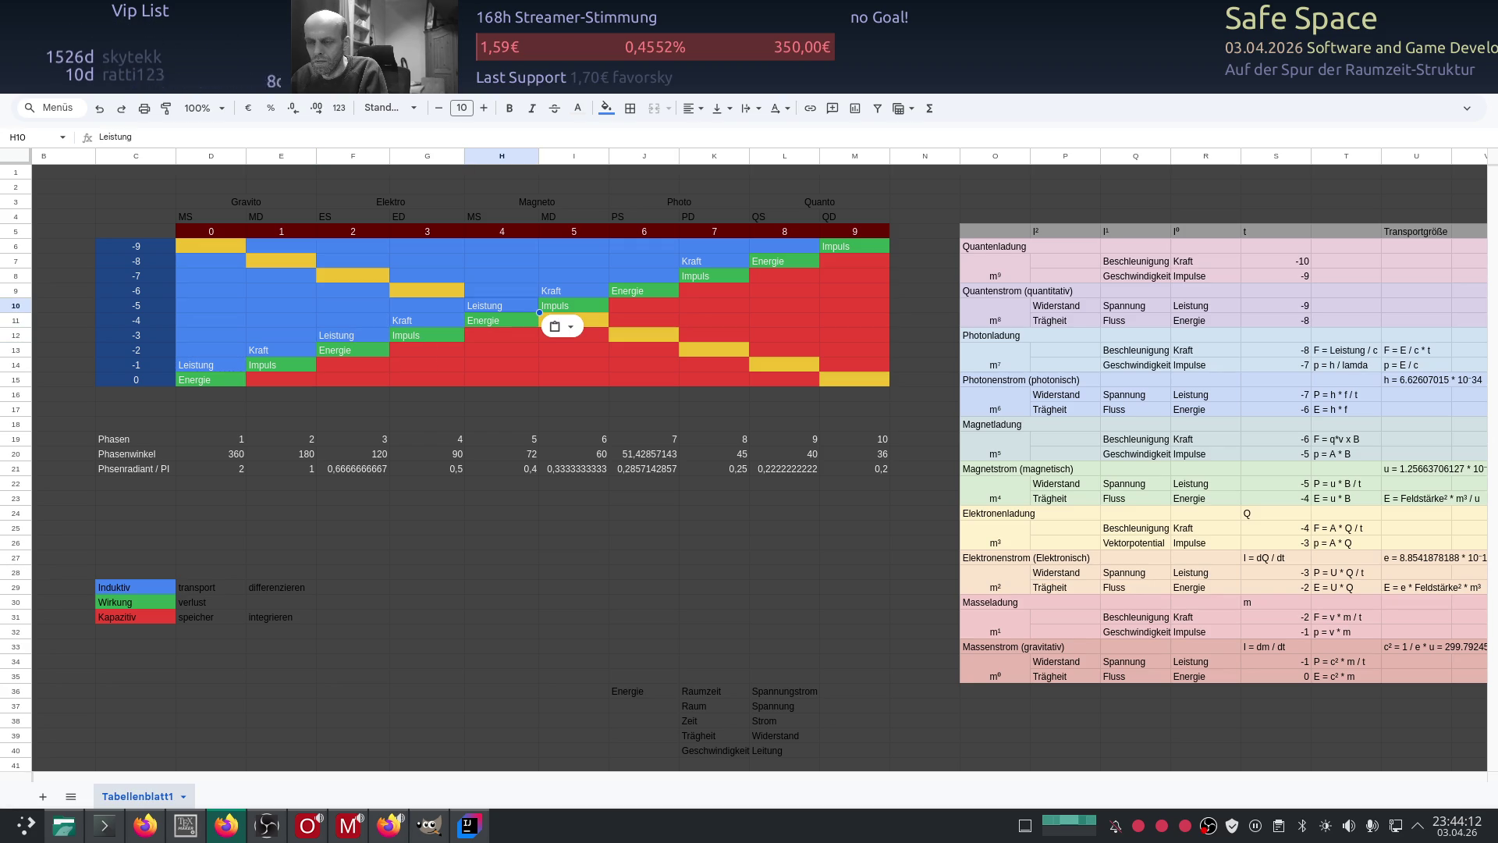
pyautogui.press('Right')
pyautogui.press('Right')
pyautogui.press('Up')
pyautogui.press('Up')
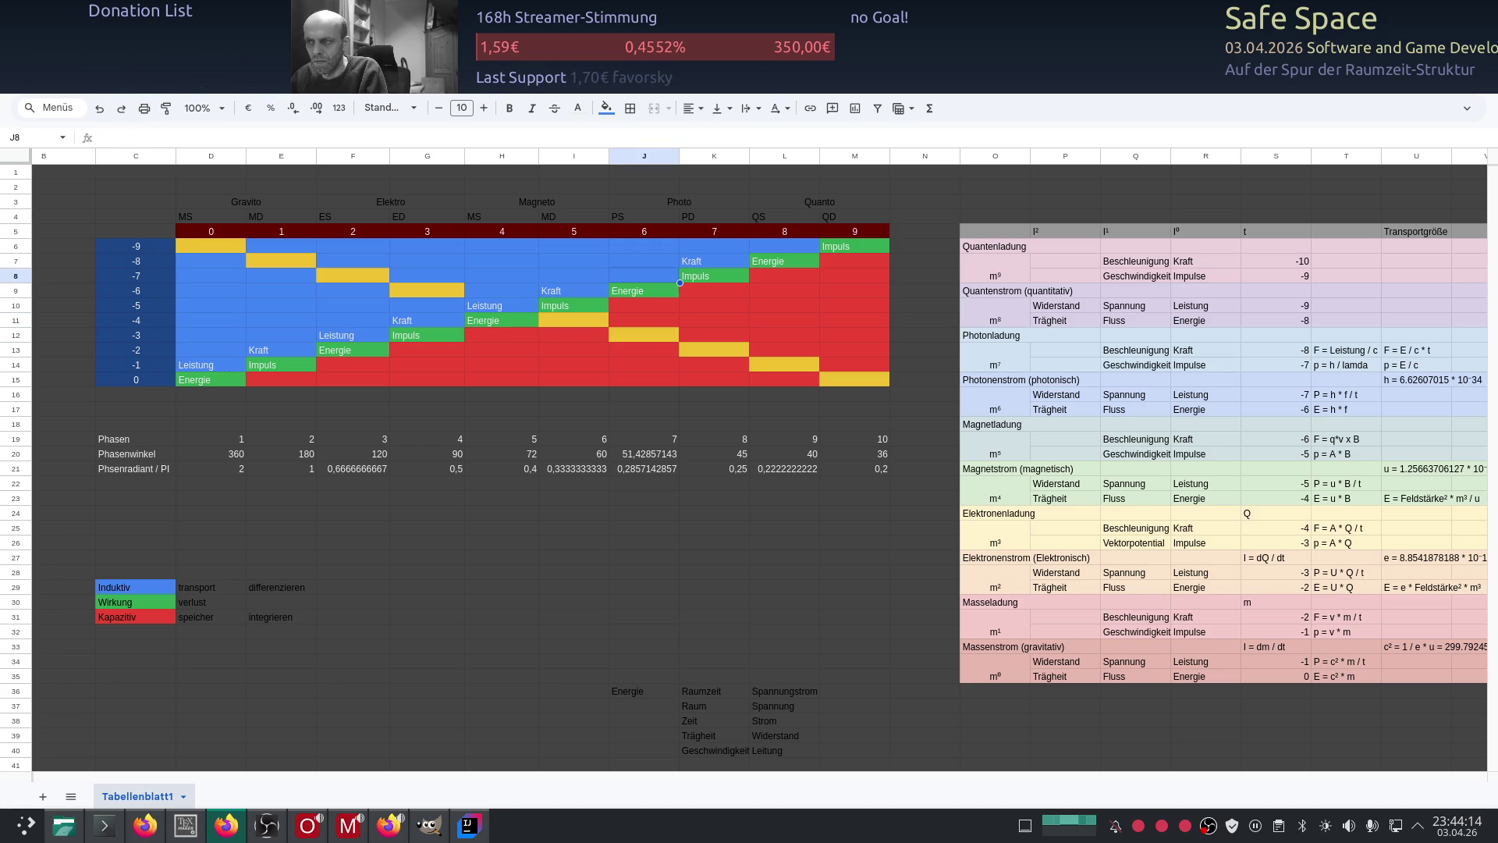
pyautogui.write('Leistung')
pyautogui.press('Right')
pyautogui.press('Right')
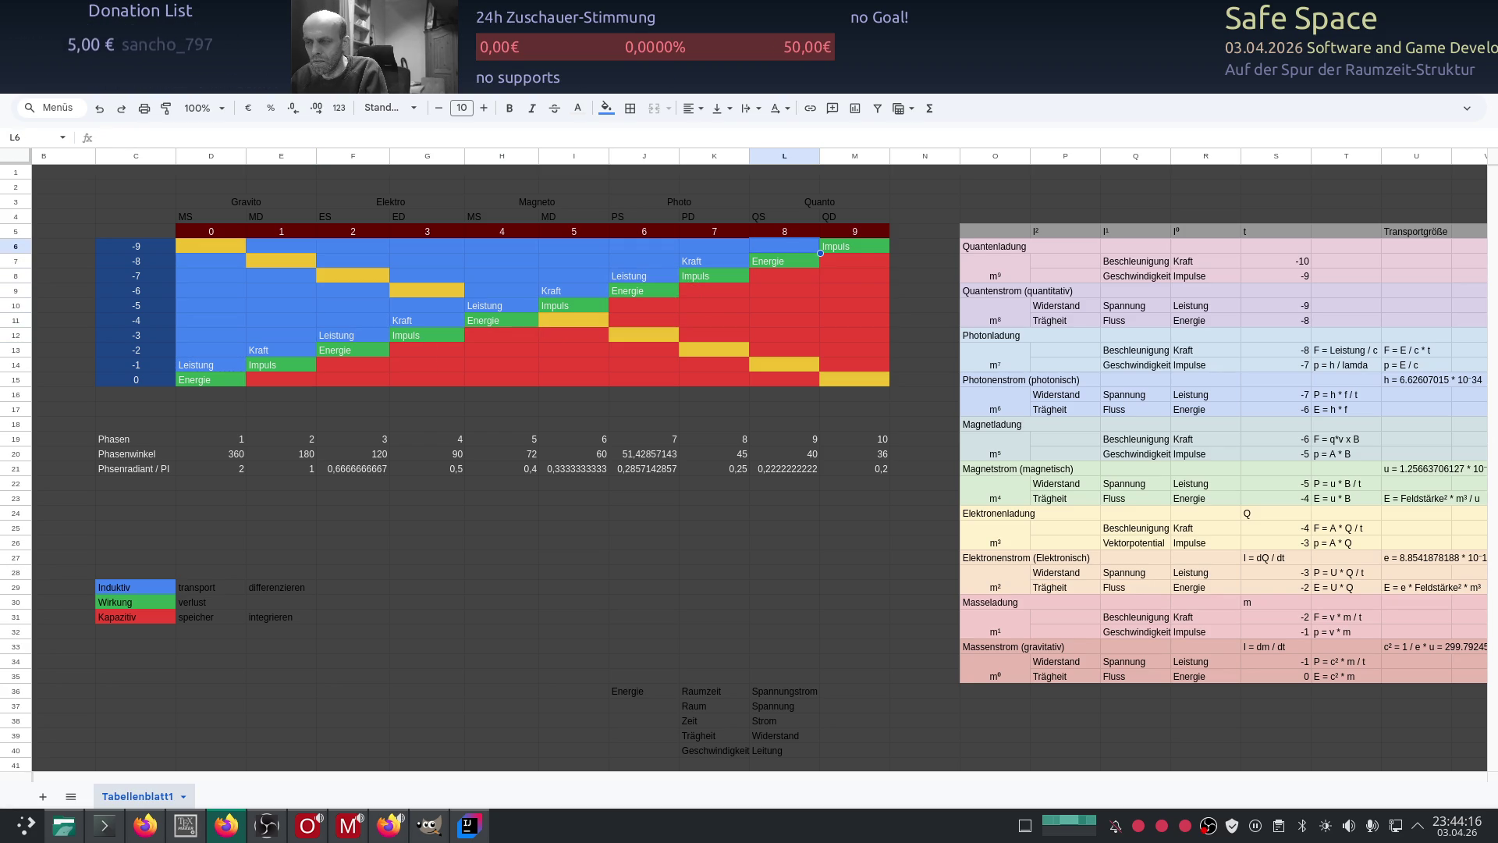
pyautogui.press('Up')
pyautogui.press('Up')
pyautogui.write('Leistung')
pyautogui.press('Down')
pyautogui.press('Down')
pyautogui.press('Down')
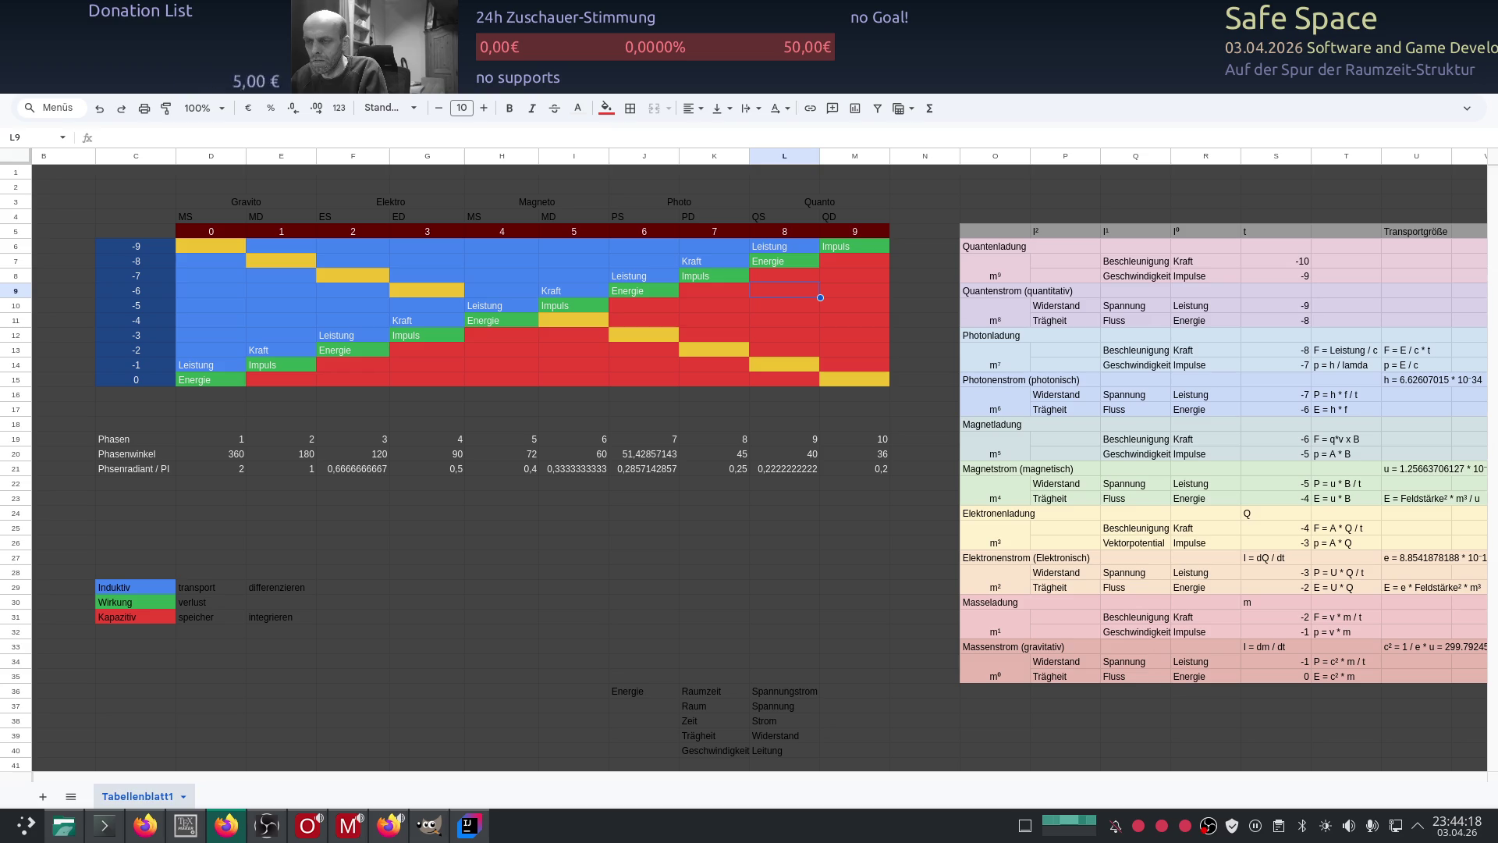
# Step: Restore the yellow fill of cell H10
pyautogui.click(521, 309)
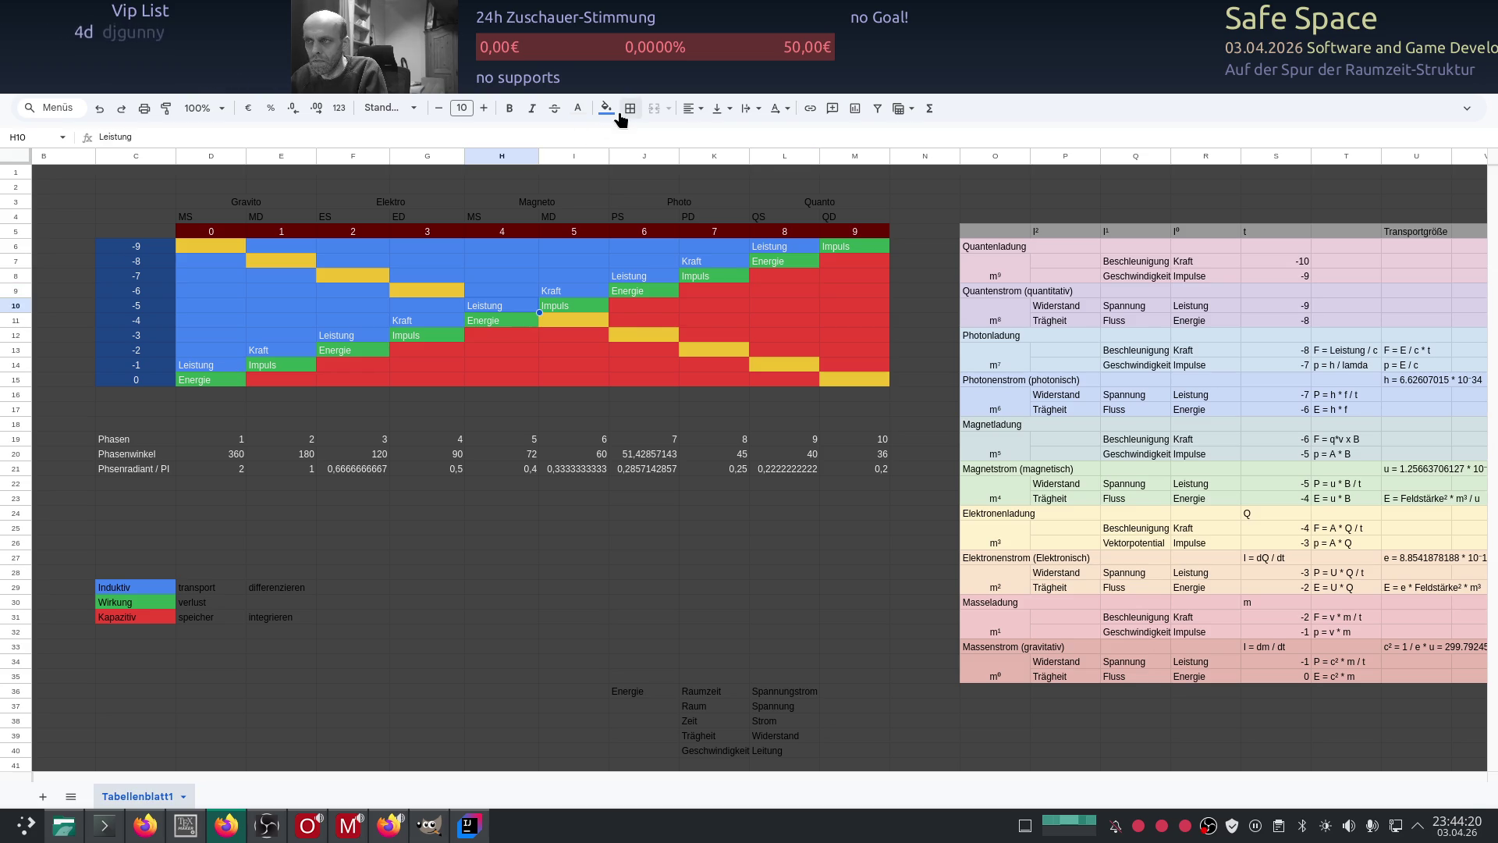
pyautogui.click(607, 109)
pyautogui.click(673, 300)
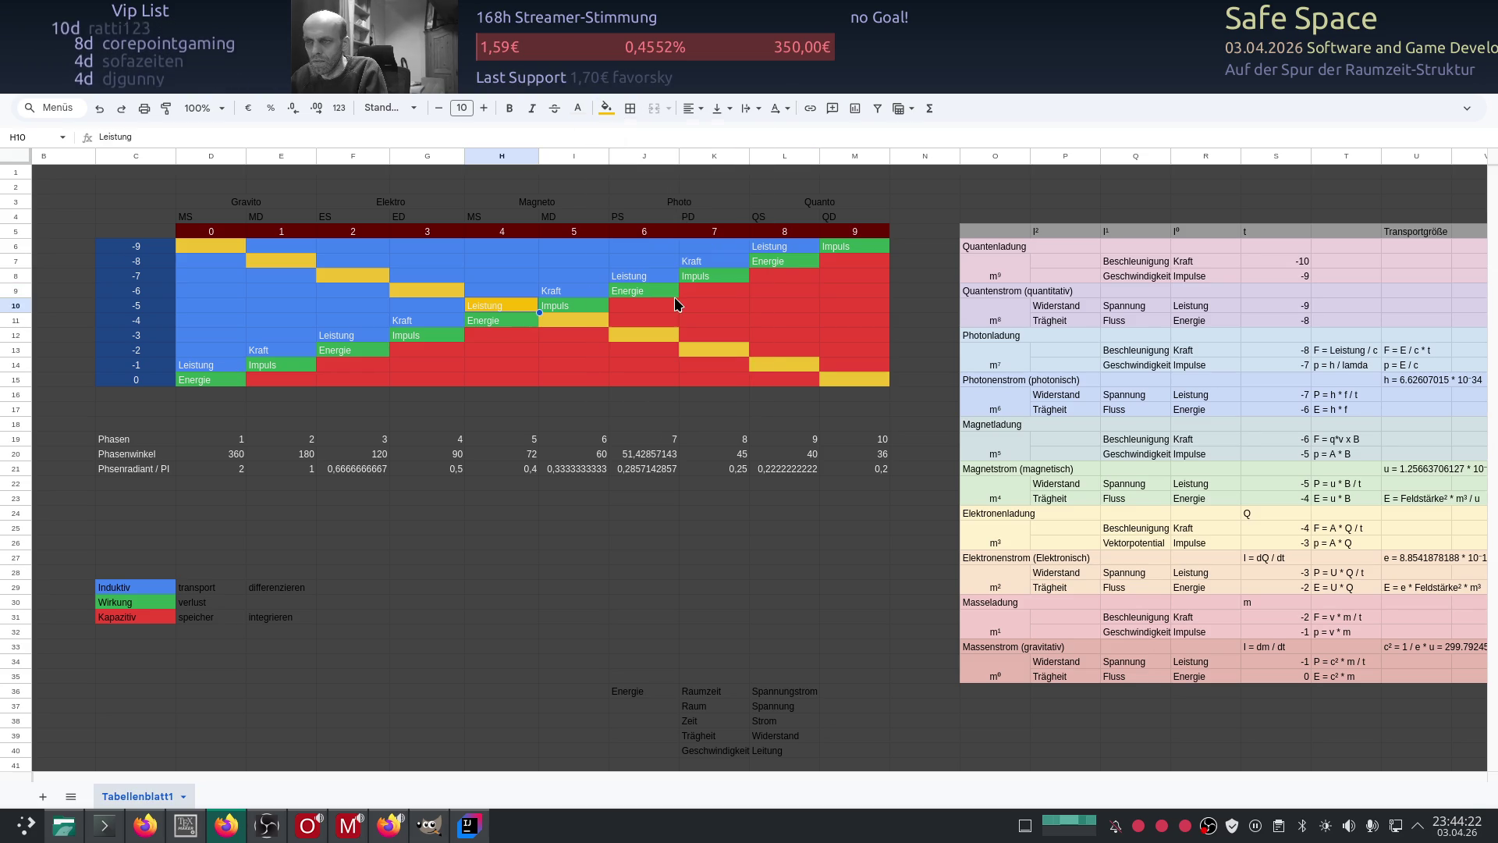
pyautogui.click(508, 337)
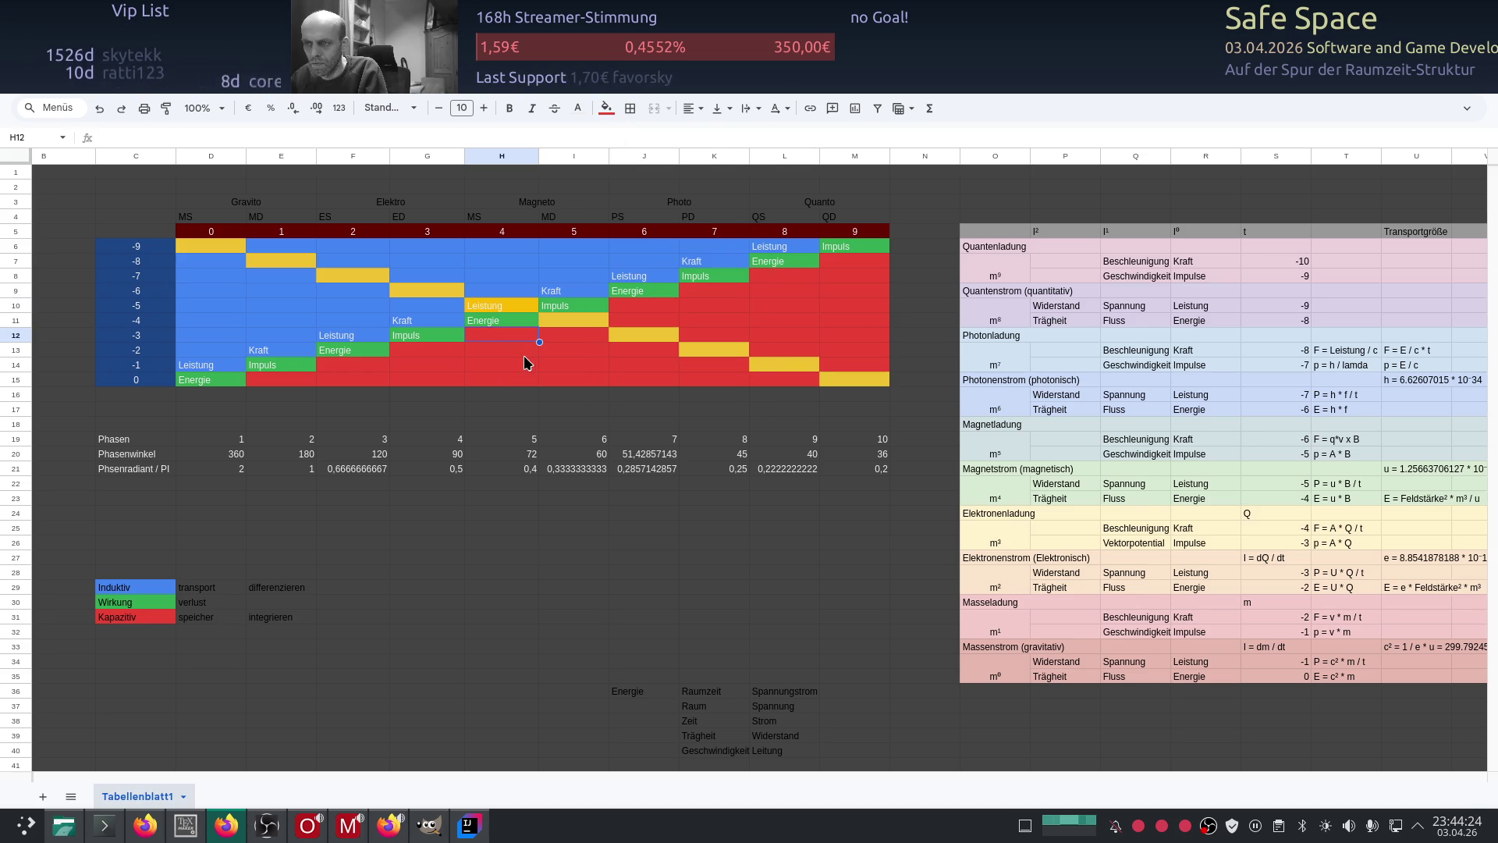
# Step: Select the matrix range from D6 and try orange, green and purple fills
pyautogui.click(243, 248)
pyautogui.moveTo(248, 251); pyautogui.dragTo(855, 381)
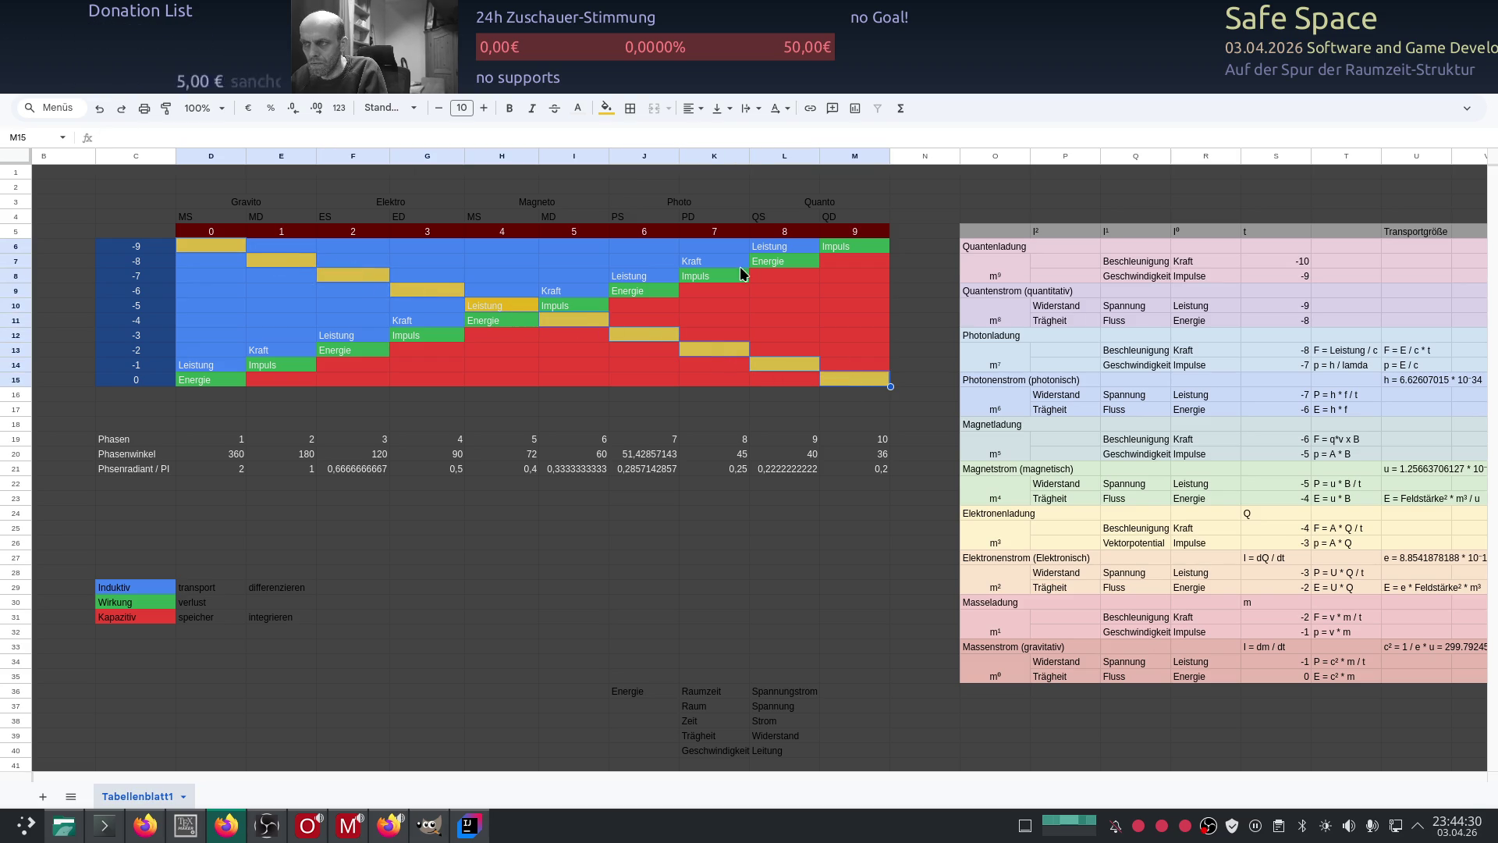
pyautogui.click(606, 107)
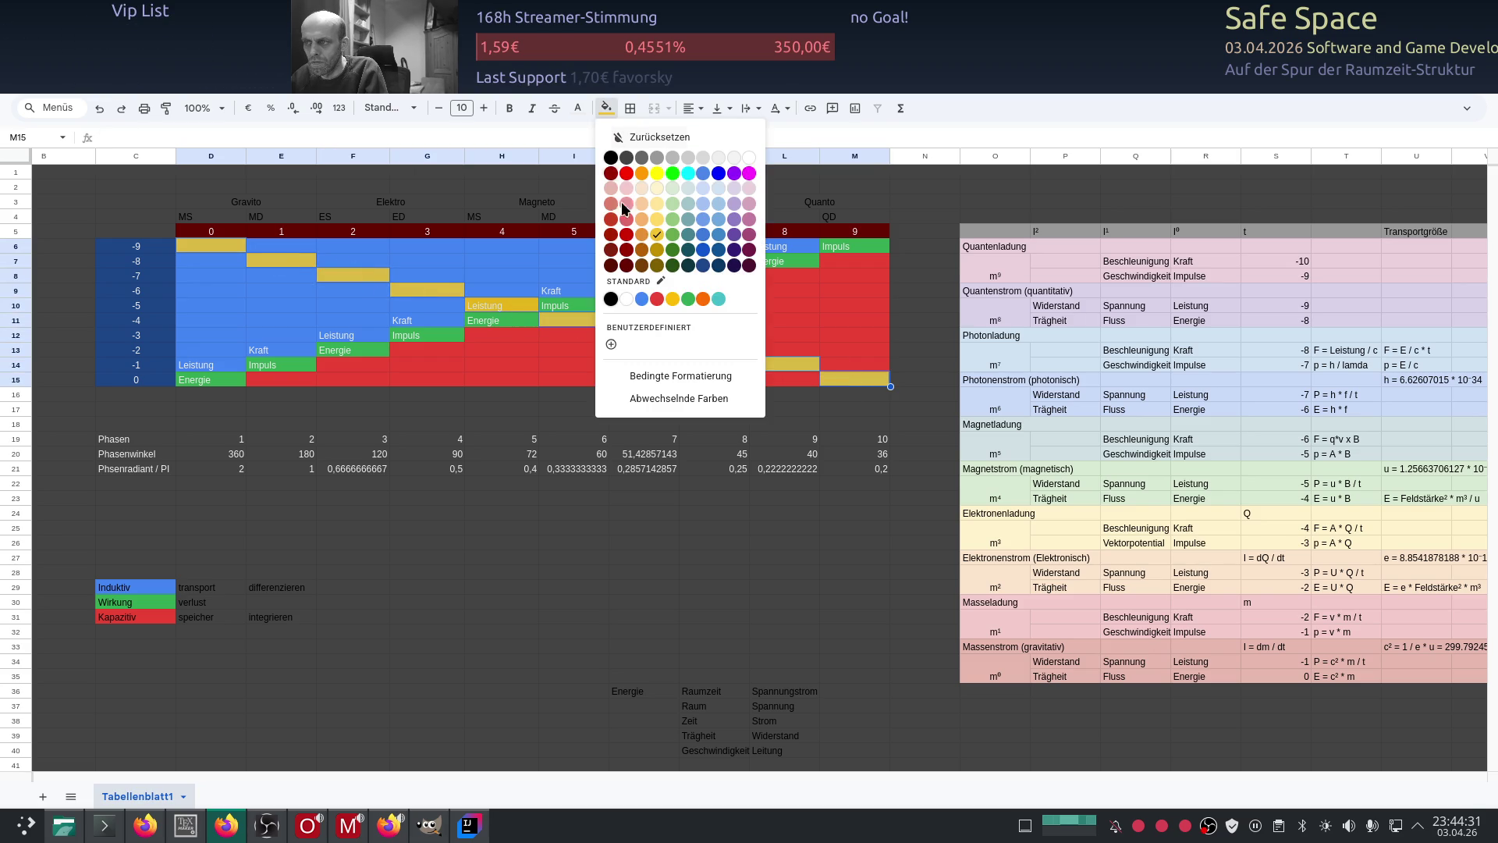
pyautogui.click(703, 300)
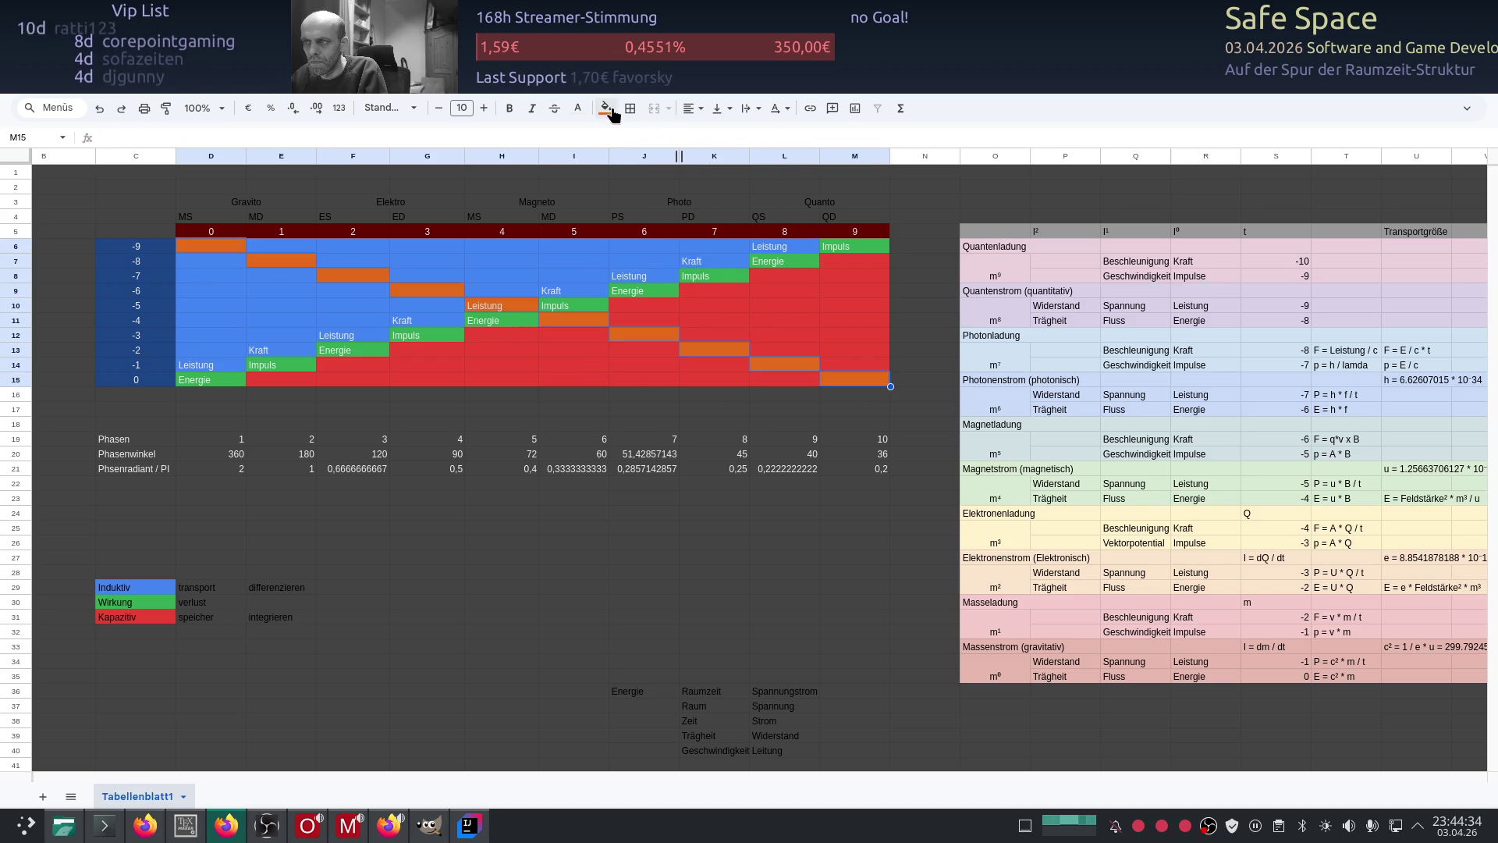
pyautogui.click(606, 107)
pyautogui.click(673, 234)
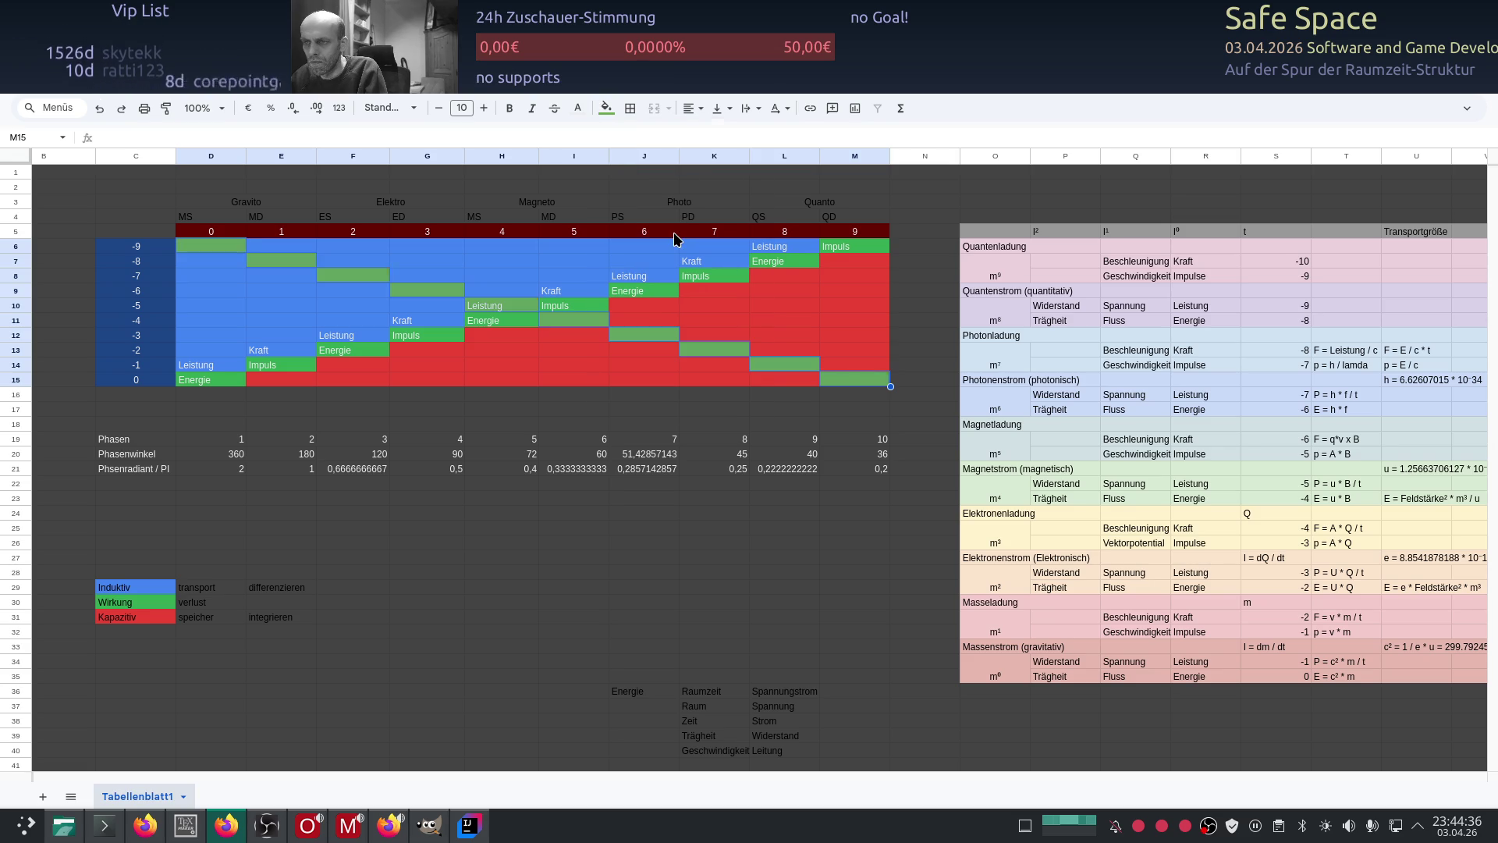
pyautogui.click(606, 110)
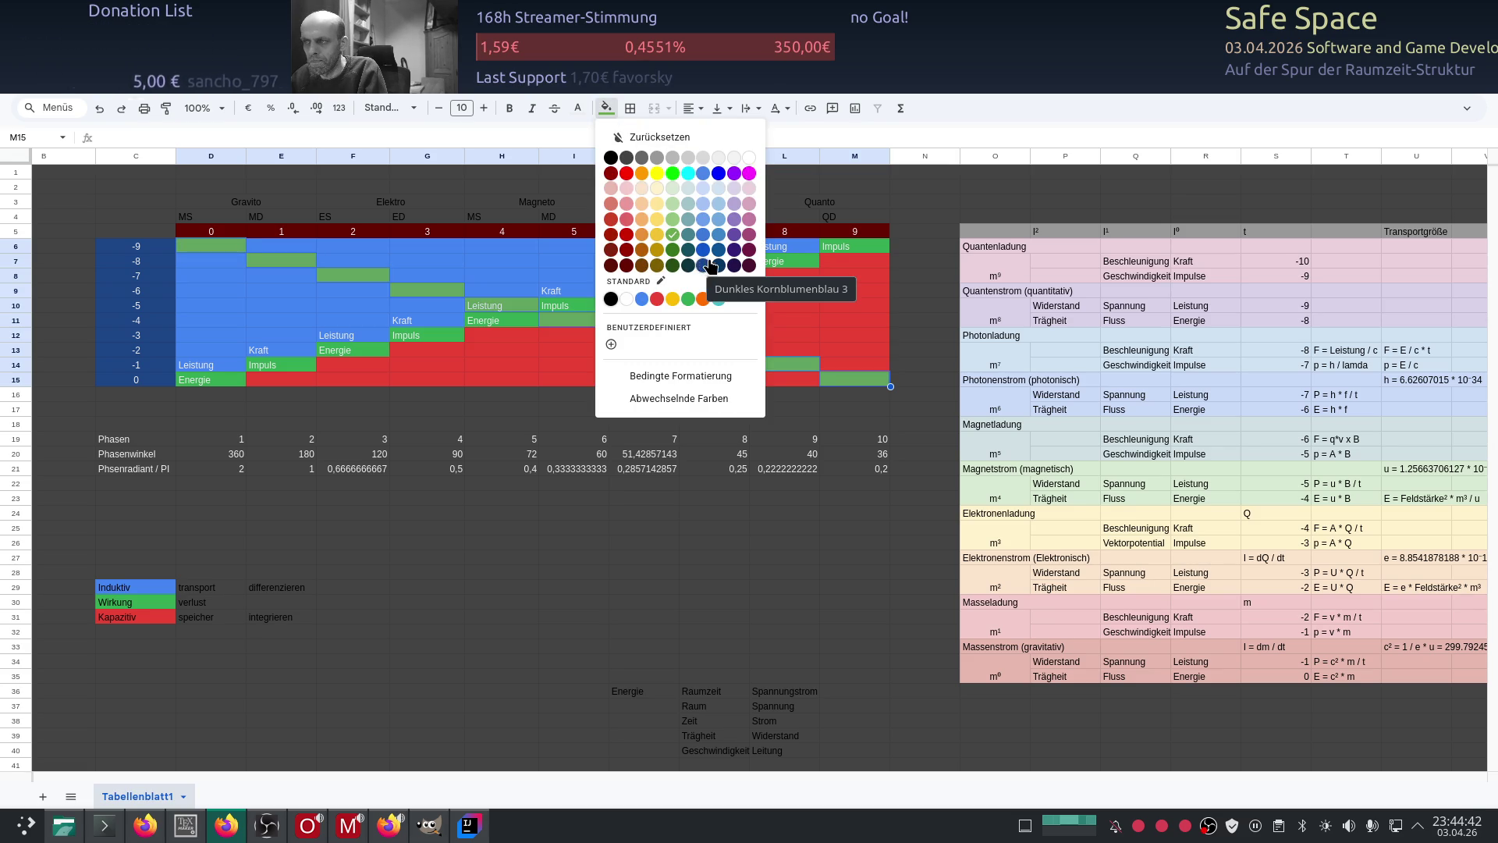
pyautogui.click(749, 235)
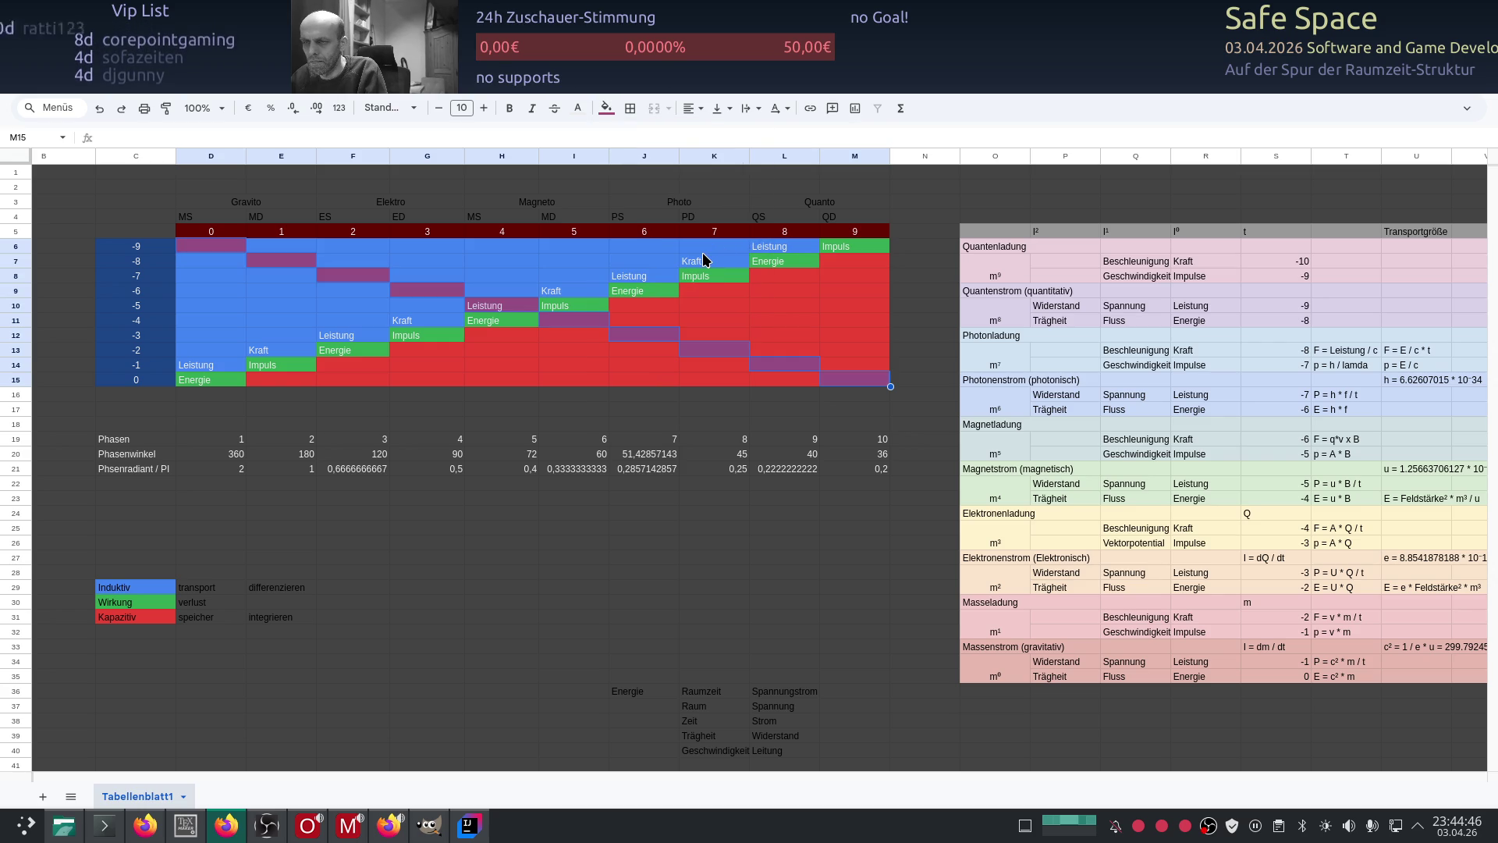
# Step: Try dark teal, then settle on dark yellow for the diagonal cells
pyautogui.click(611, 117)
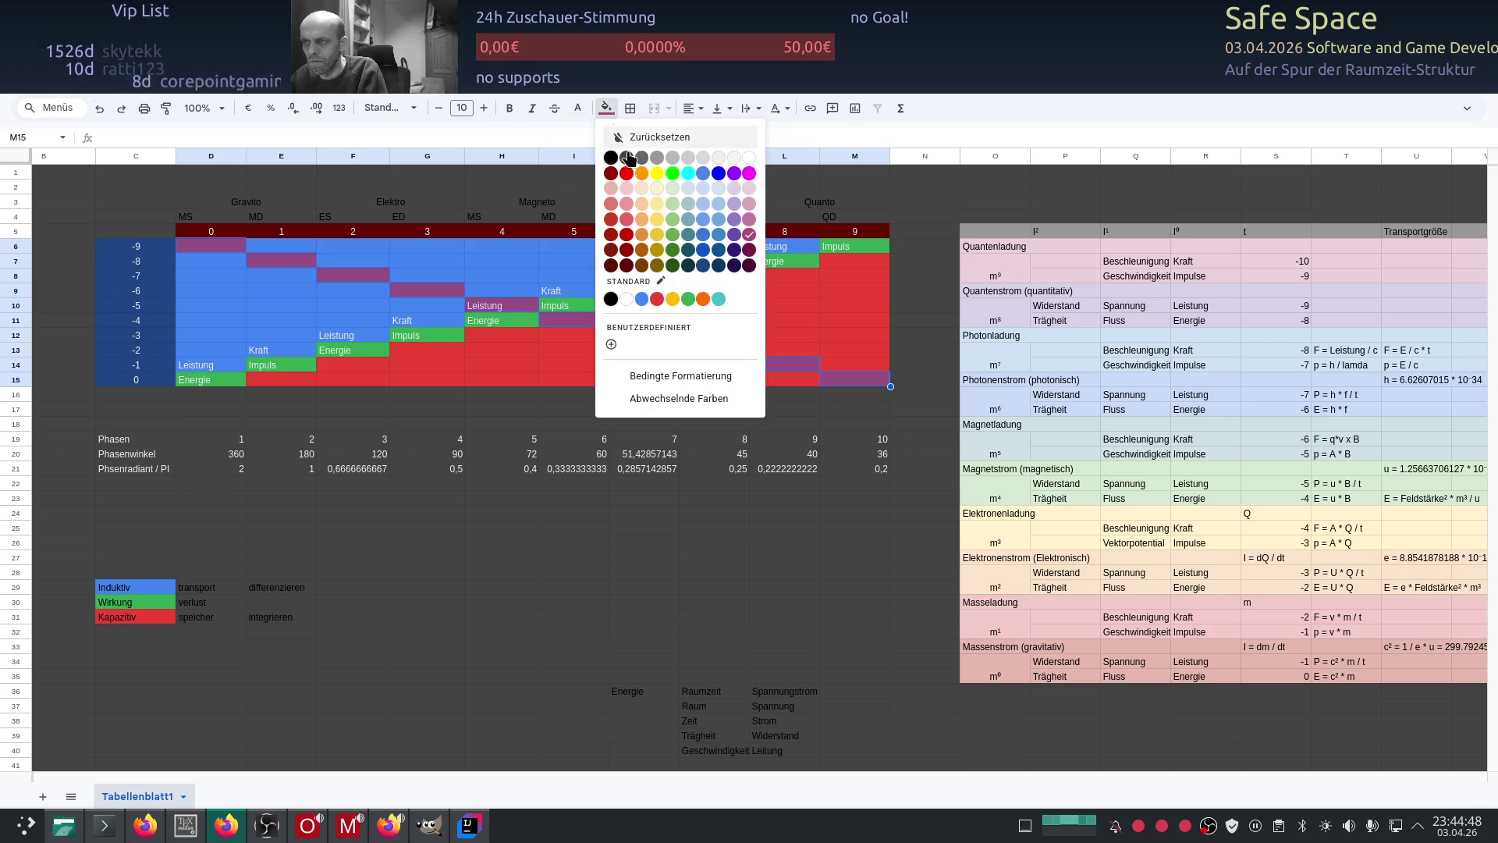
pyautogui.click(690, 252)
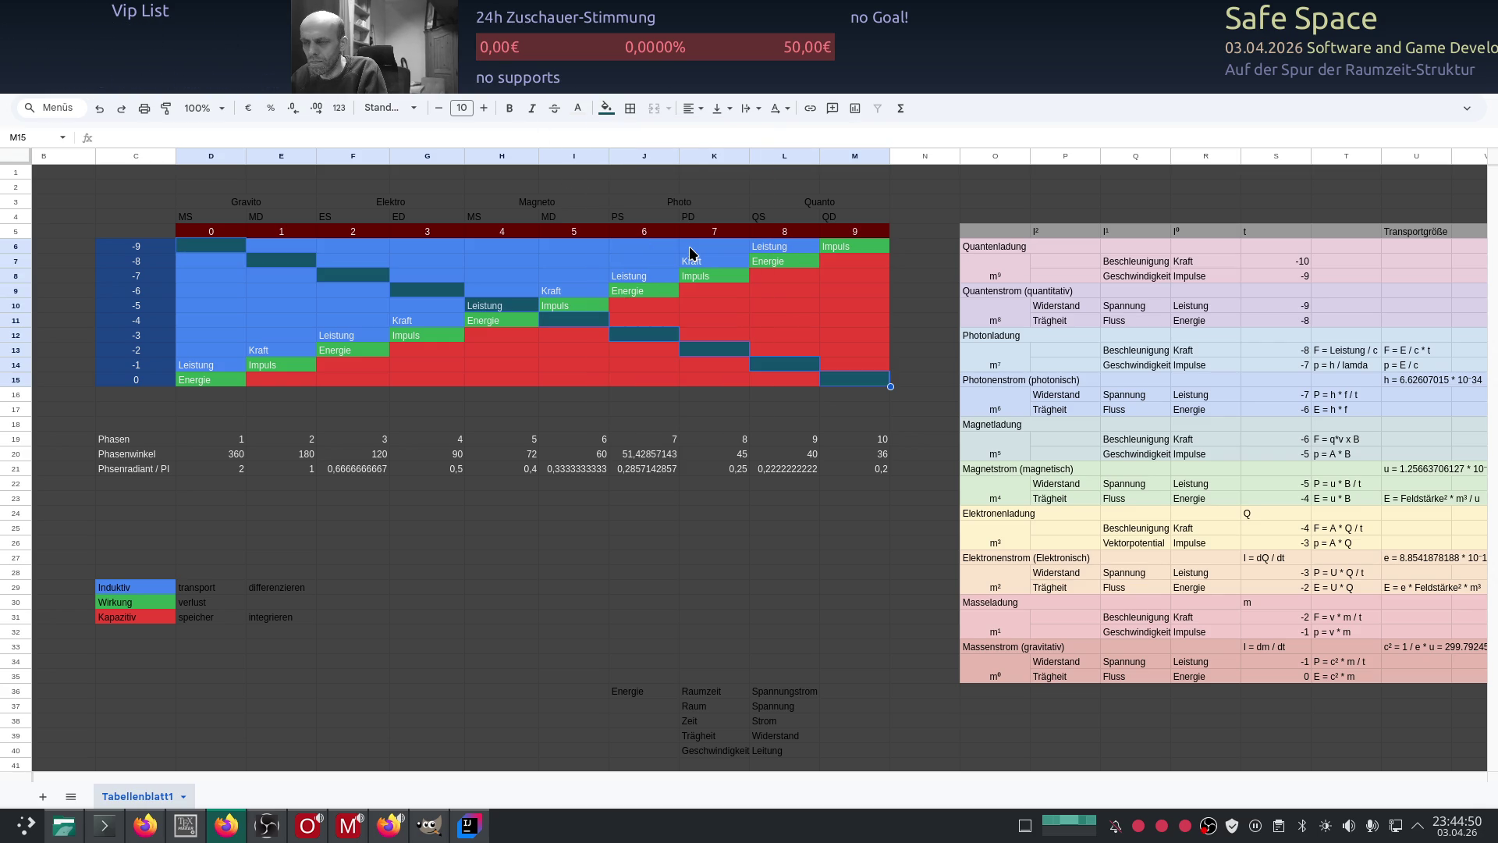
pyautogui.click(606, 108)
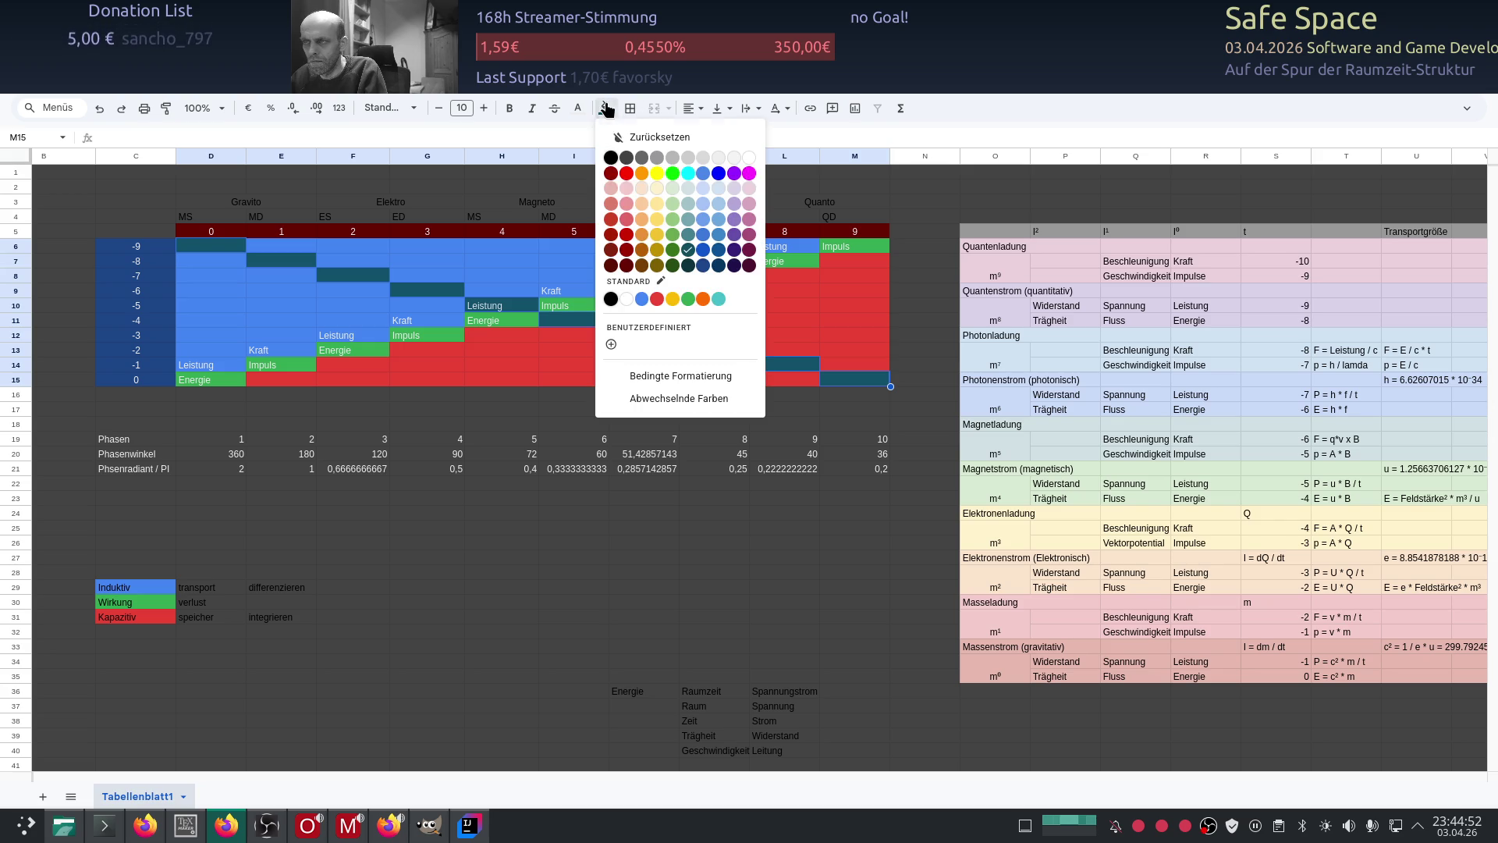
pyautogui.click(658, 251)
pyautogui.click(574, 394)
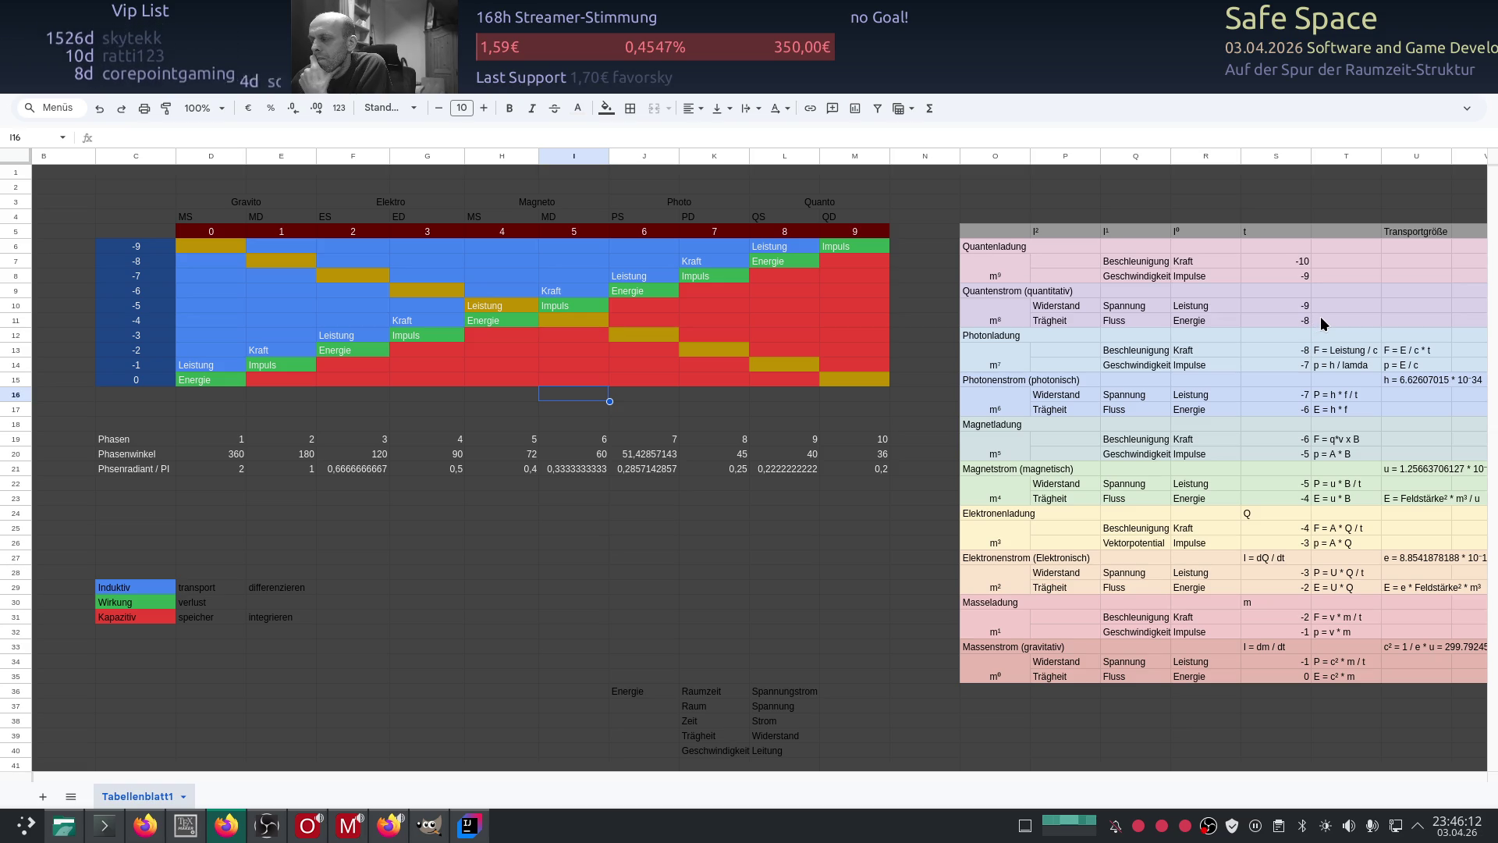
# Step: Complete cell T11 to read 'E = energiedichte' next to the Energie row
pyautogui.doubleClick(1319, 316)
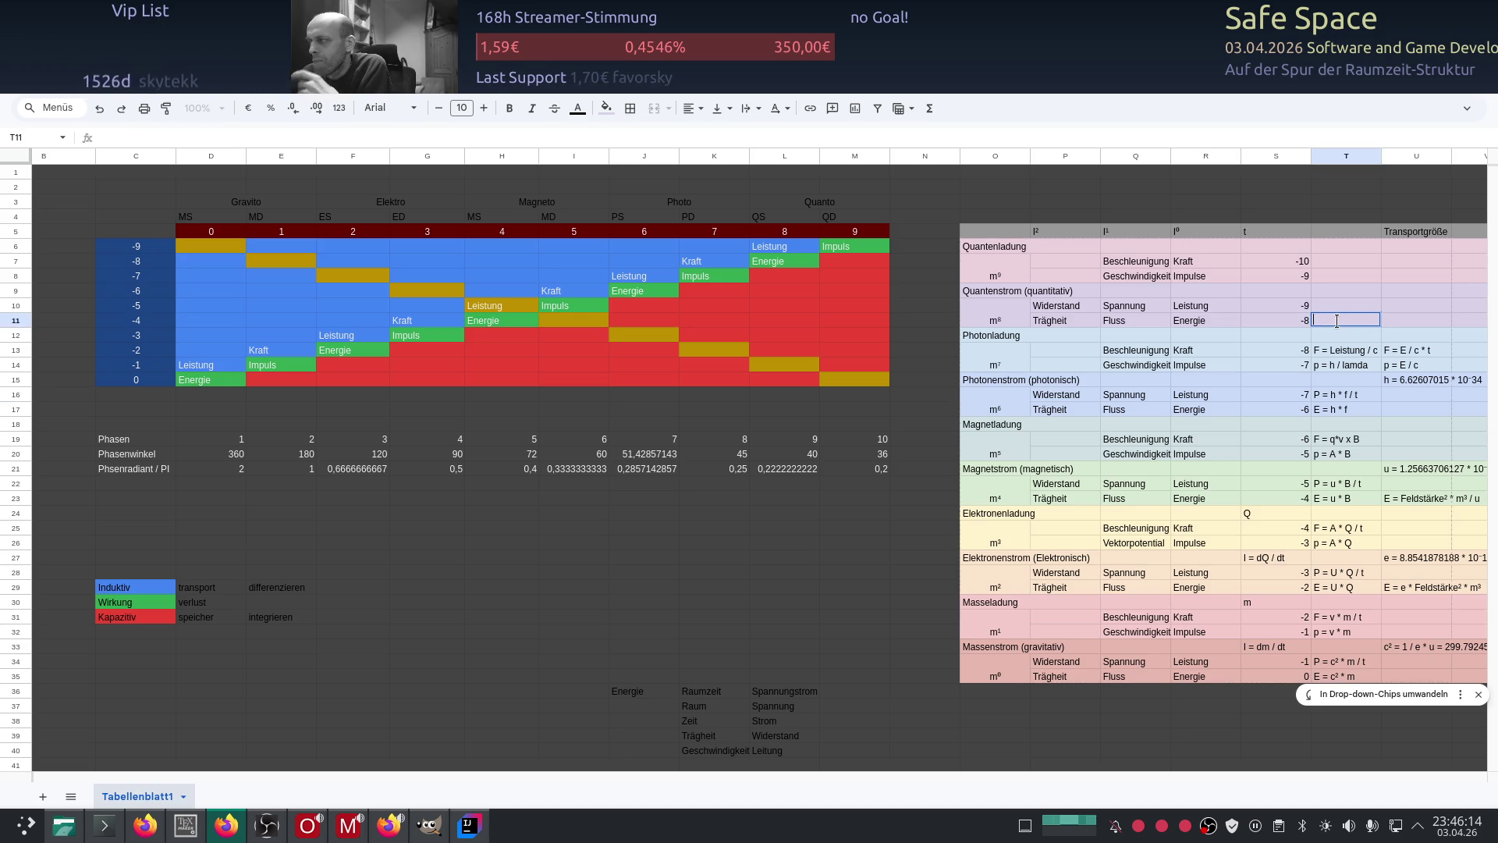
pyautogui.write('E=')
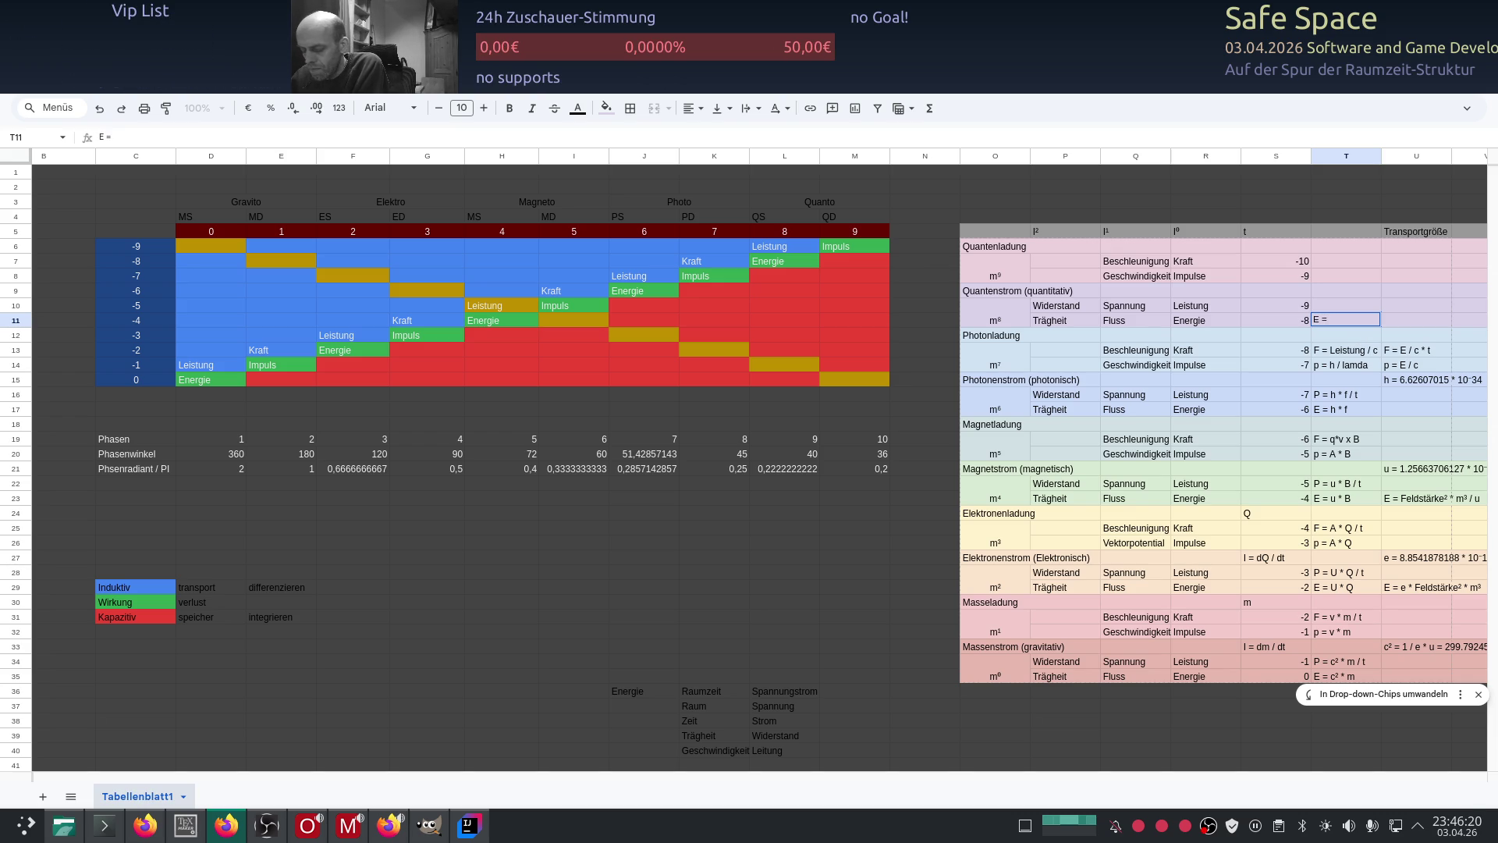
pyautogui.write('ne')
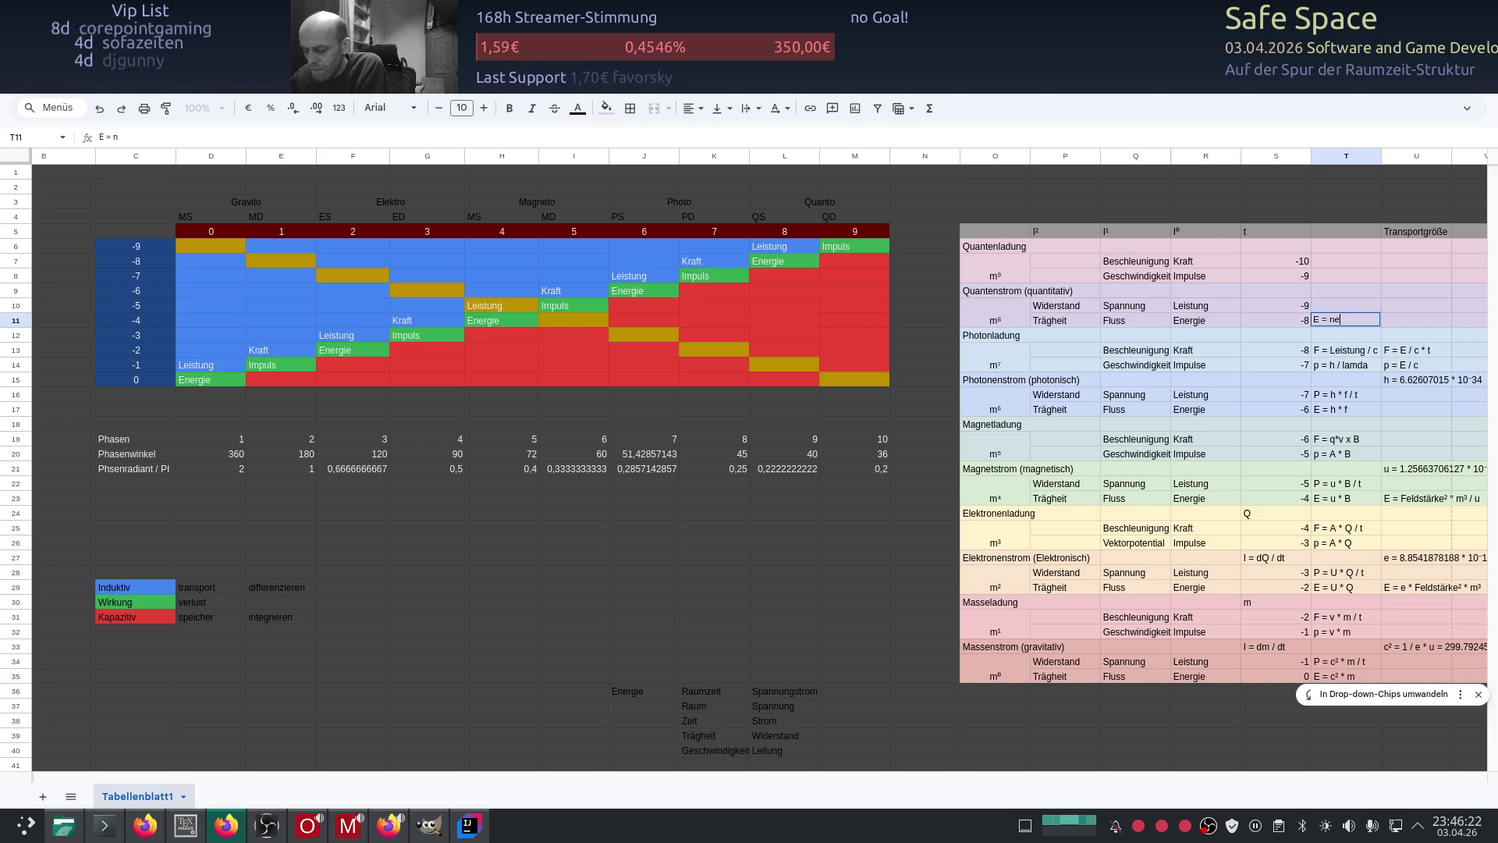
pyautogui.write('uedichte')
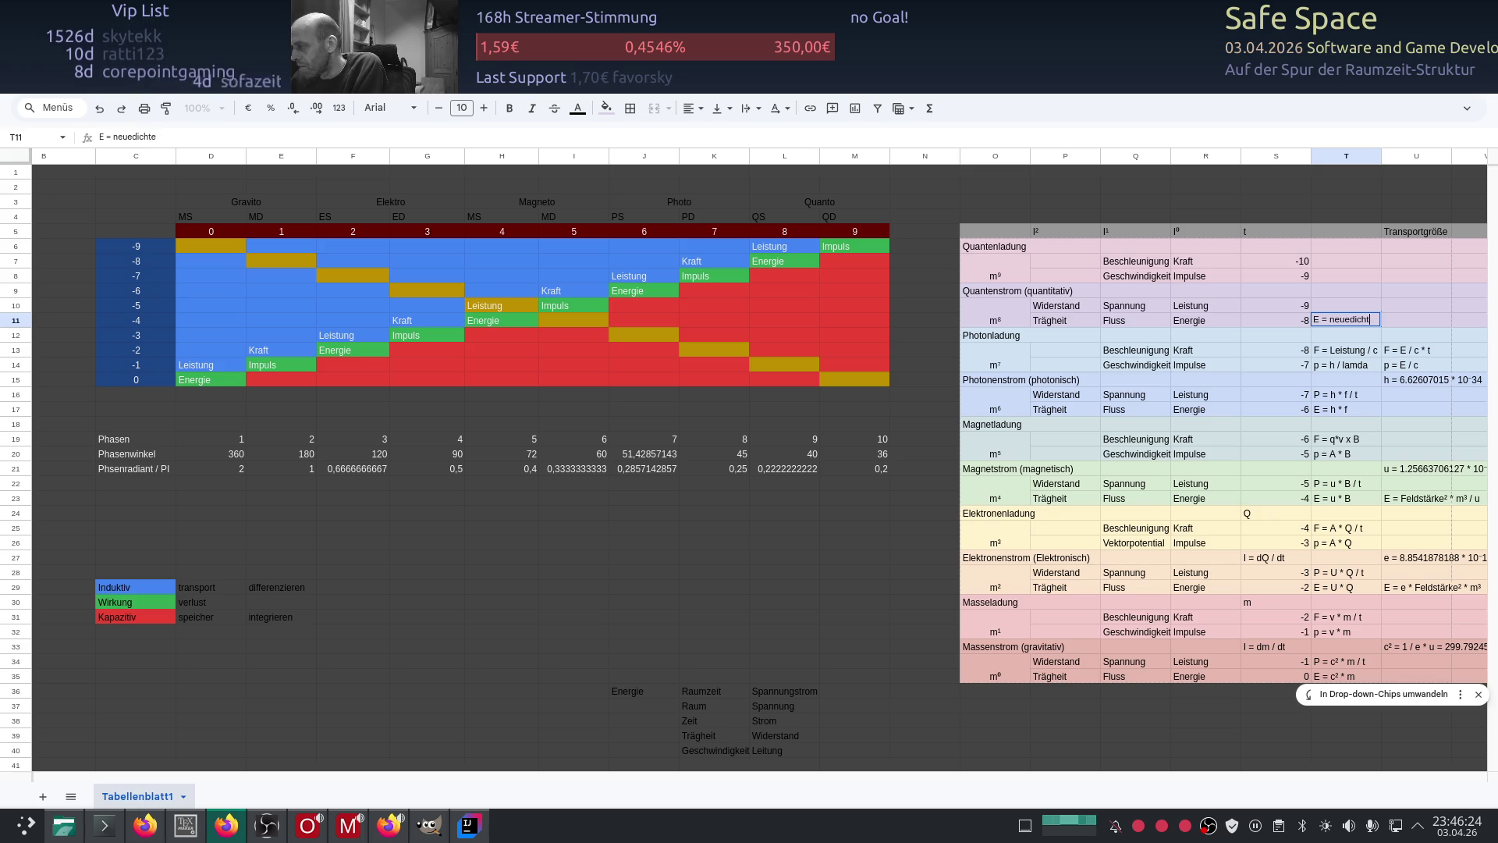
pyautogui.press('BackSpace')
pyautogui.press('BackSpace')
pyautogui.press('BackSpace')
pyautogui.write('energie')
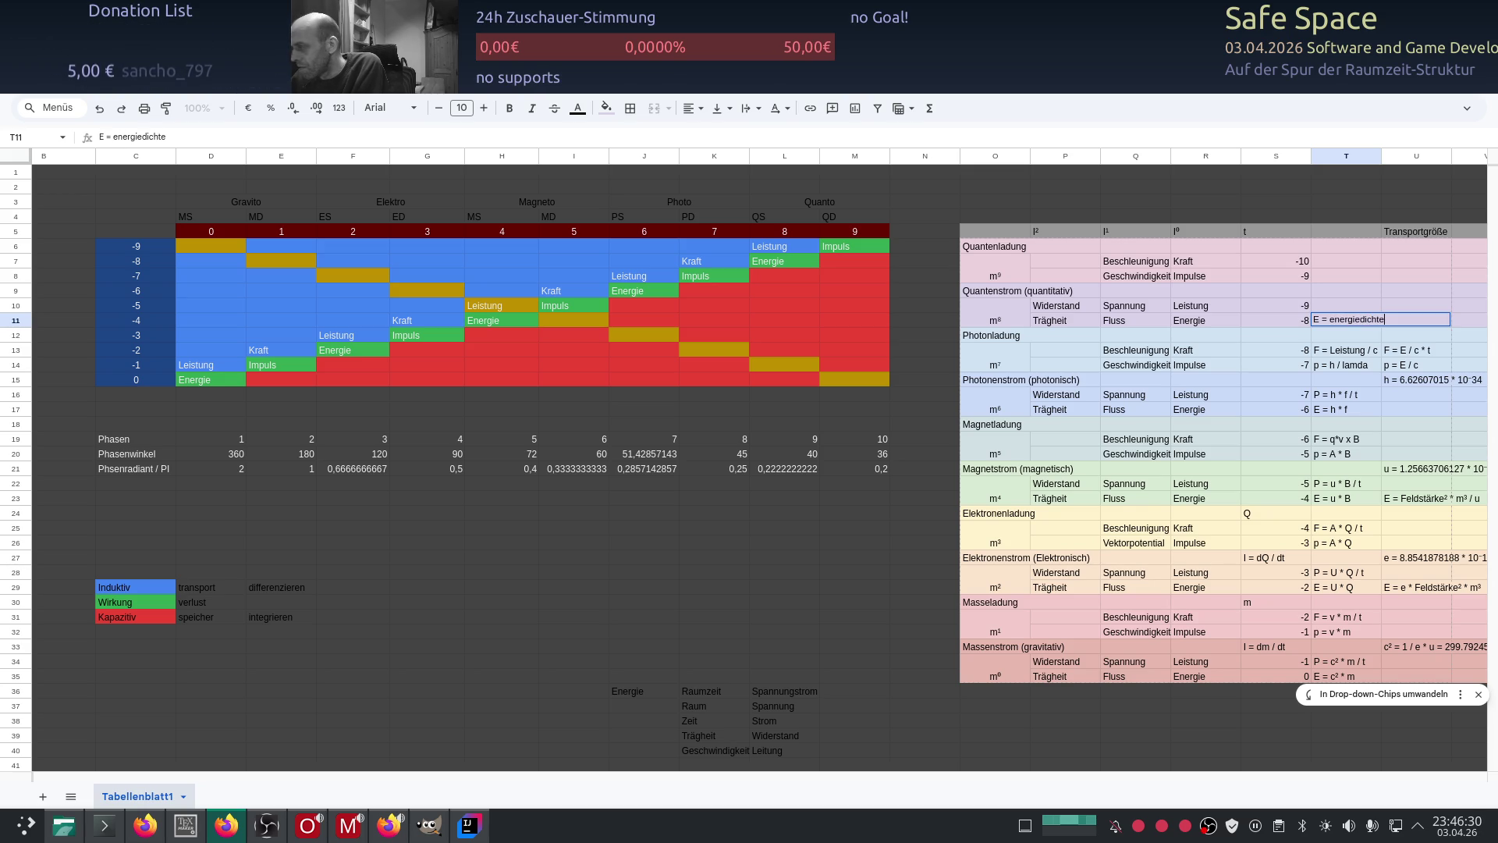
pyautogui.press('Return')
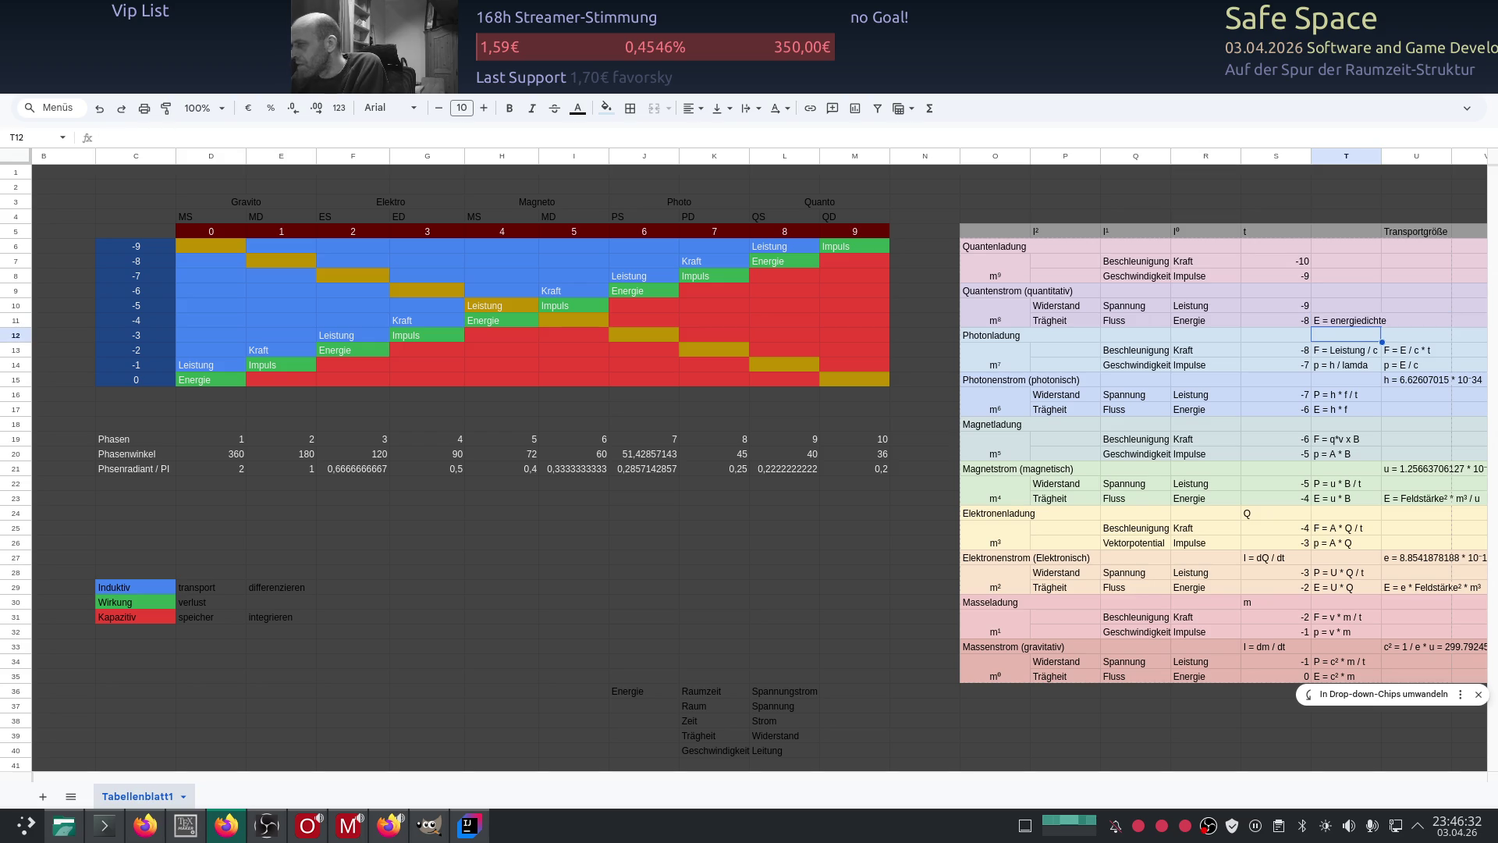
pyautogui.moveTo(143, 777)
pyautogui.moveTo(144, 777); pyautogui.dragTo(439, 785)
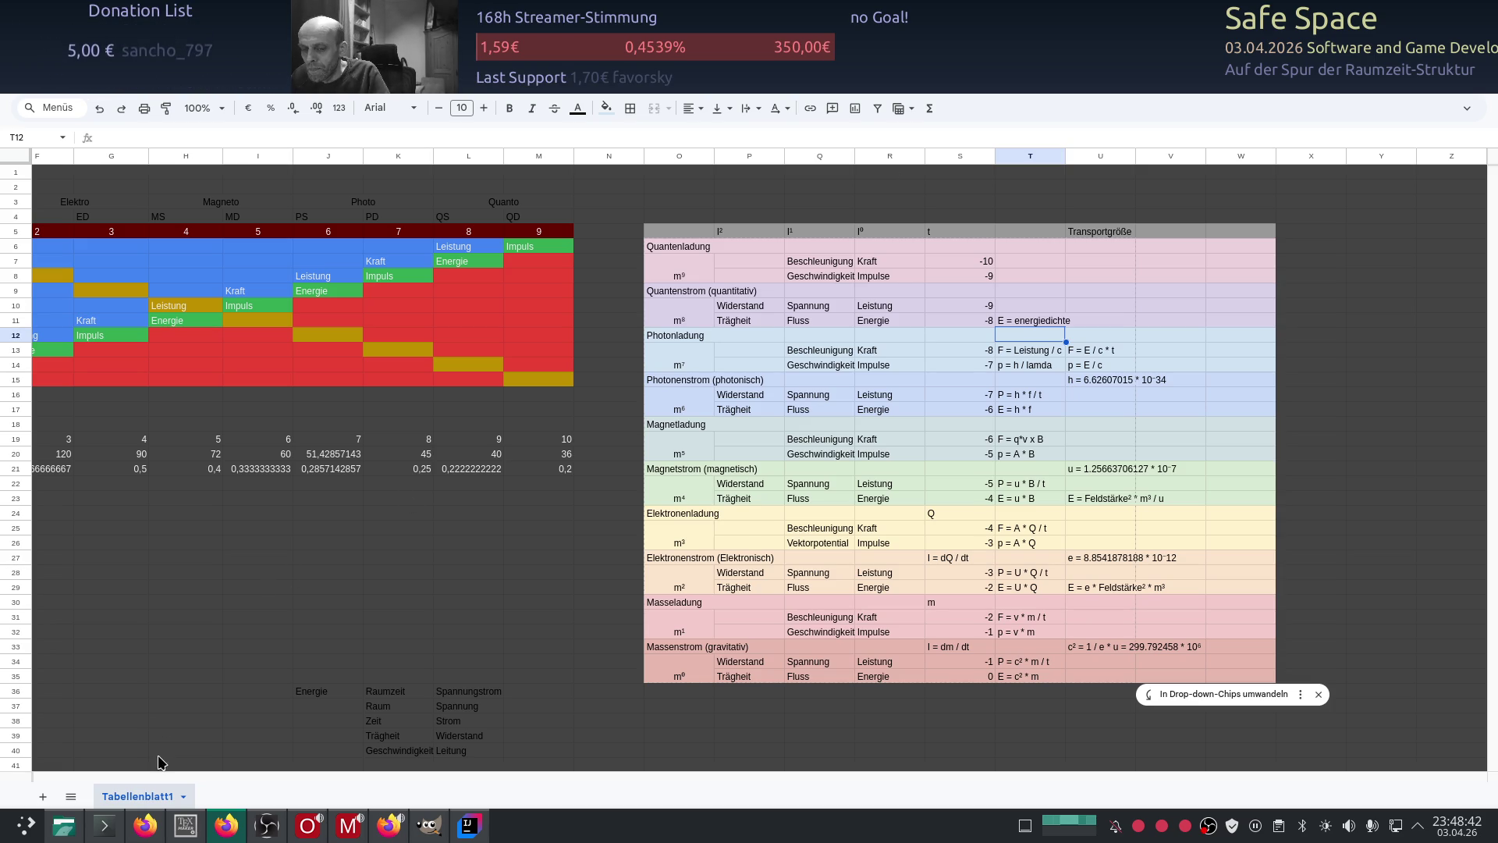
pyautogui.moveTo(452, 776)
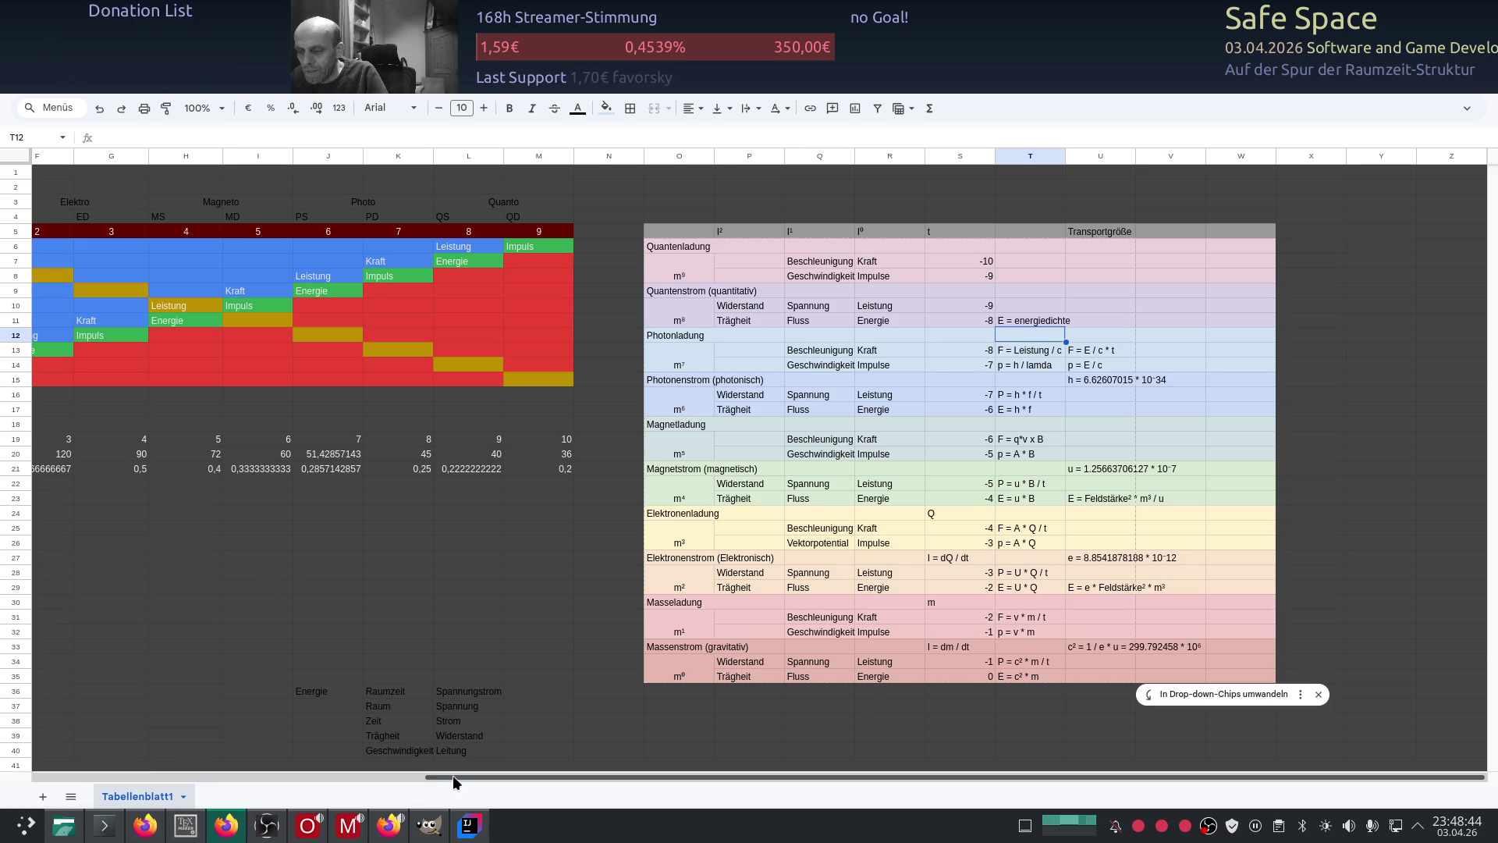
pyautogui.moveTo(453, 774); pyautogui.dragTo(102, 773)
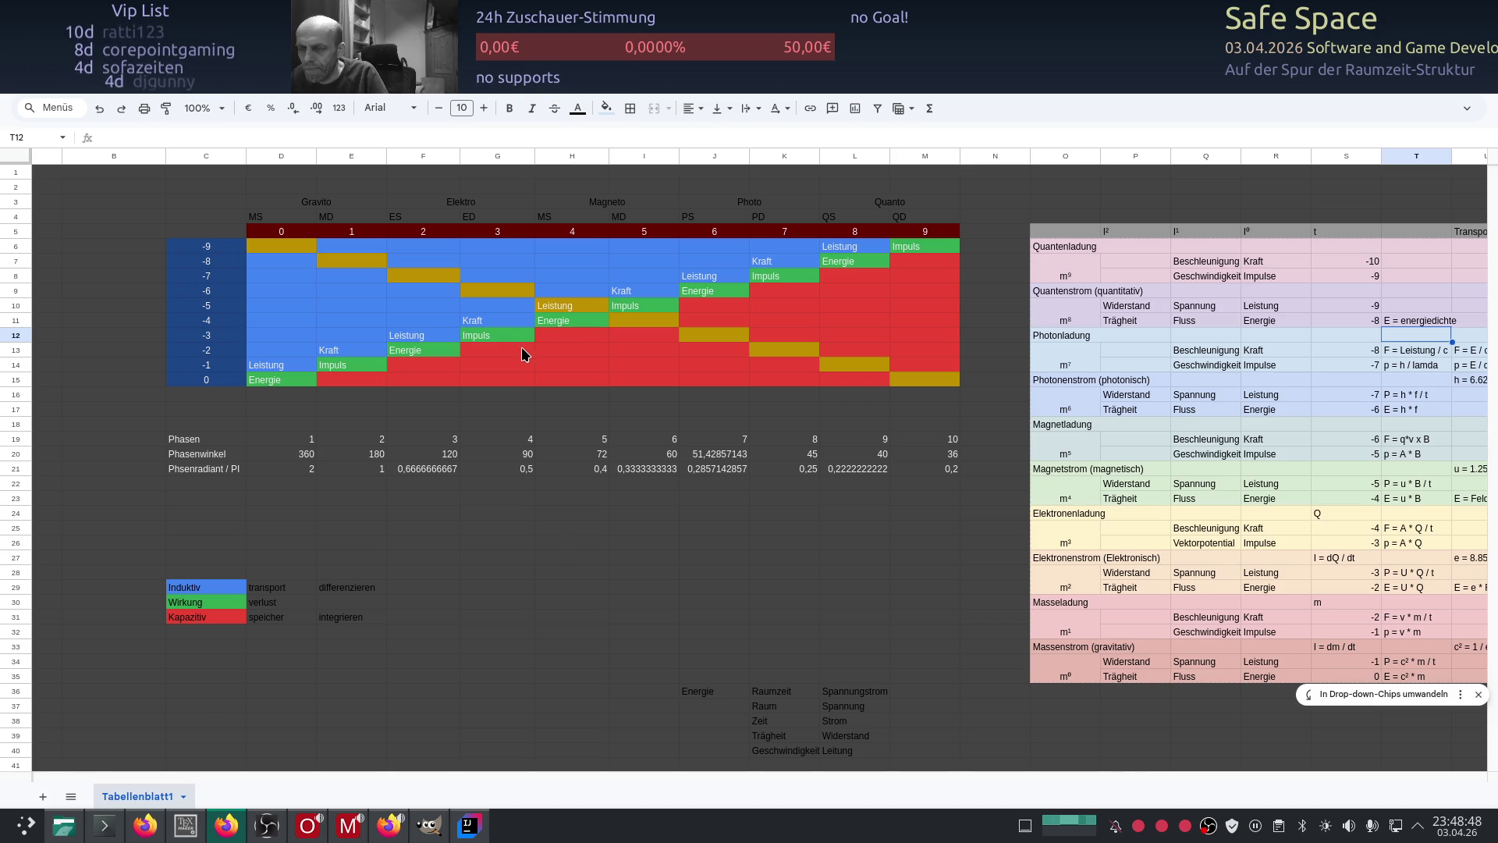
pyautogui.hotkey('alt', 'Tab')
pyautogui.scroll(10, 784, 451)
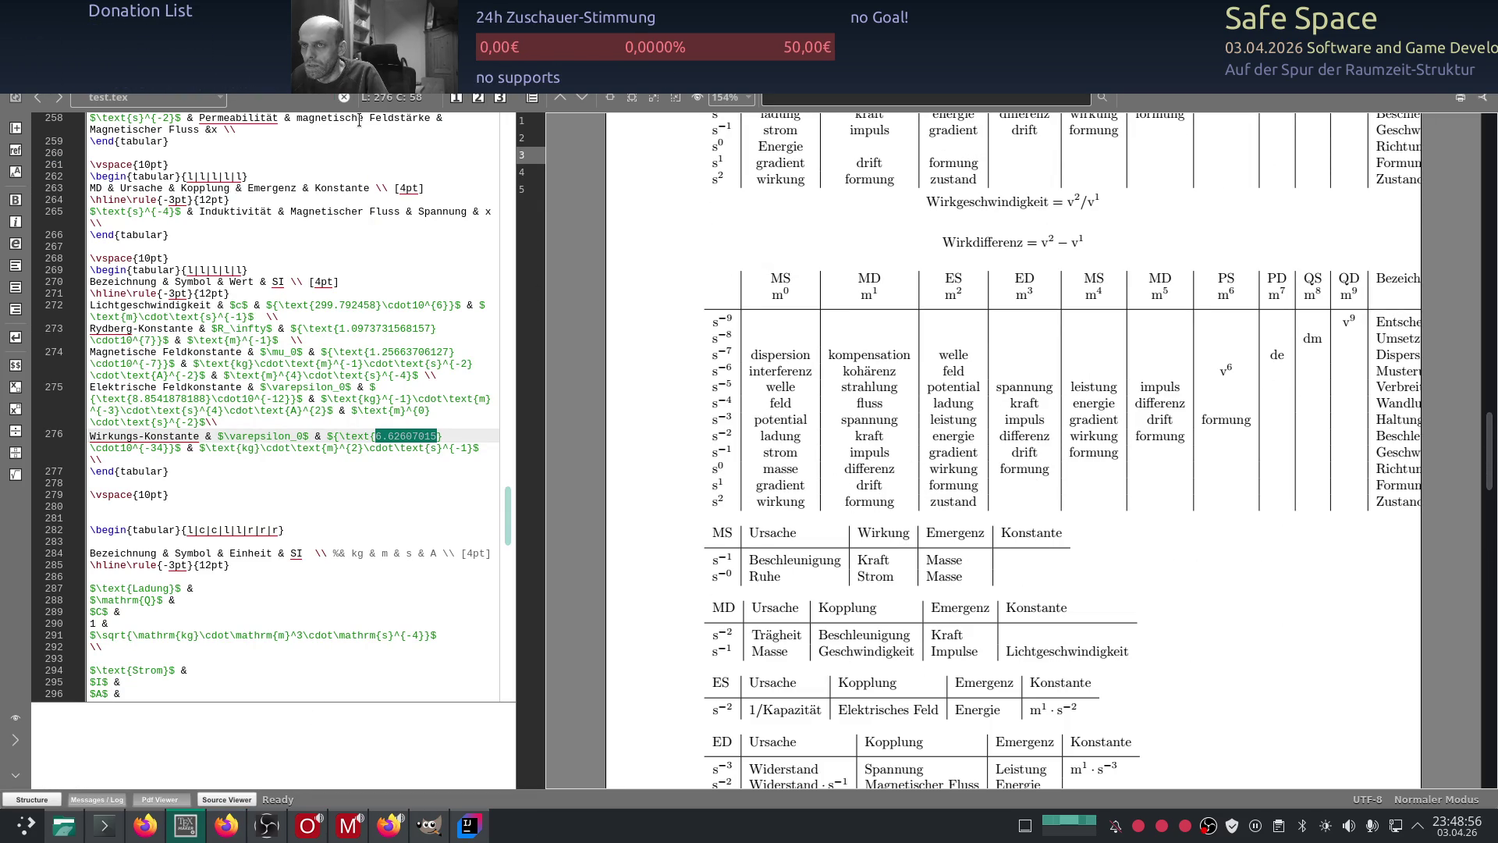
pyautogui.click(227, 825)
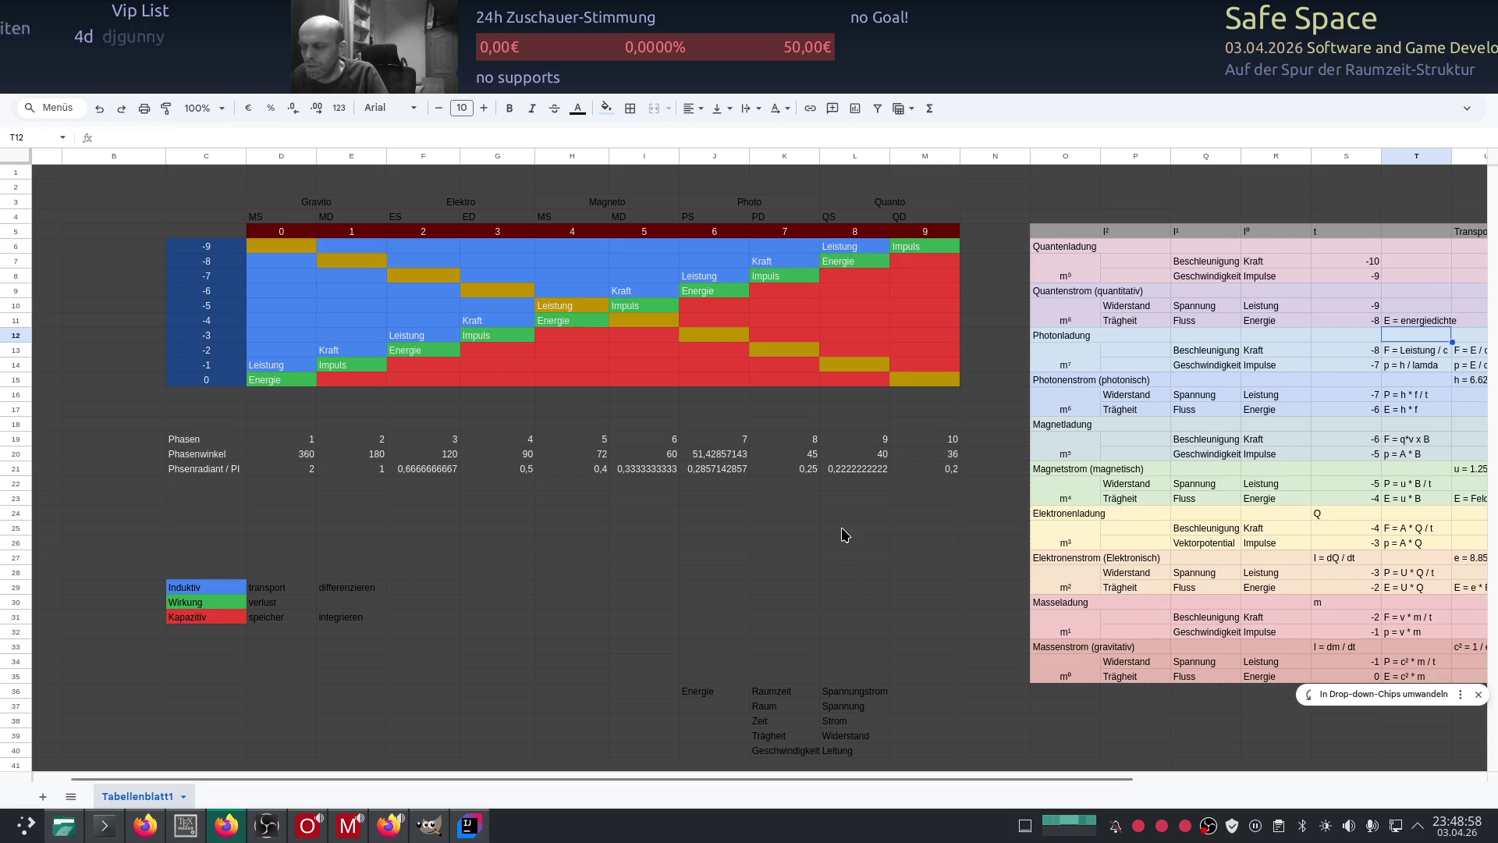
# Step: Copy the E = h * f note from T17 into U17
pyautogui.moveTo(667, 777); pyautogui.dragTo(1015, 761)
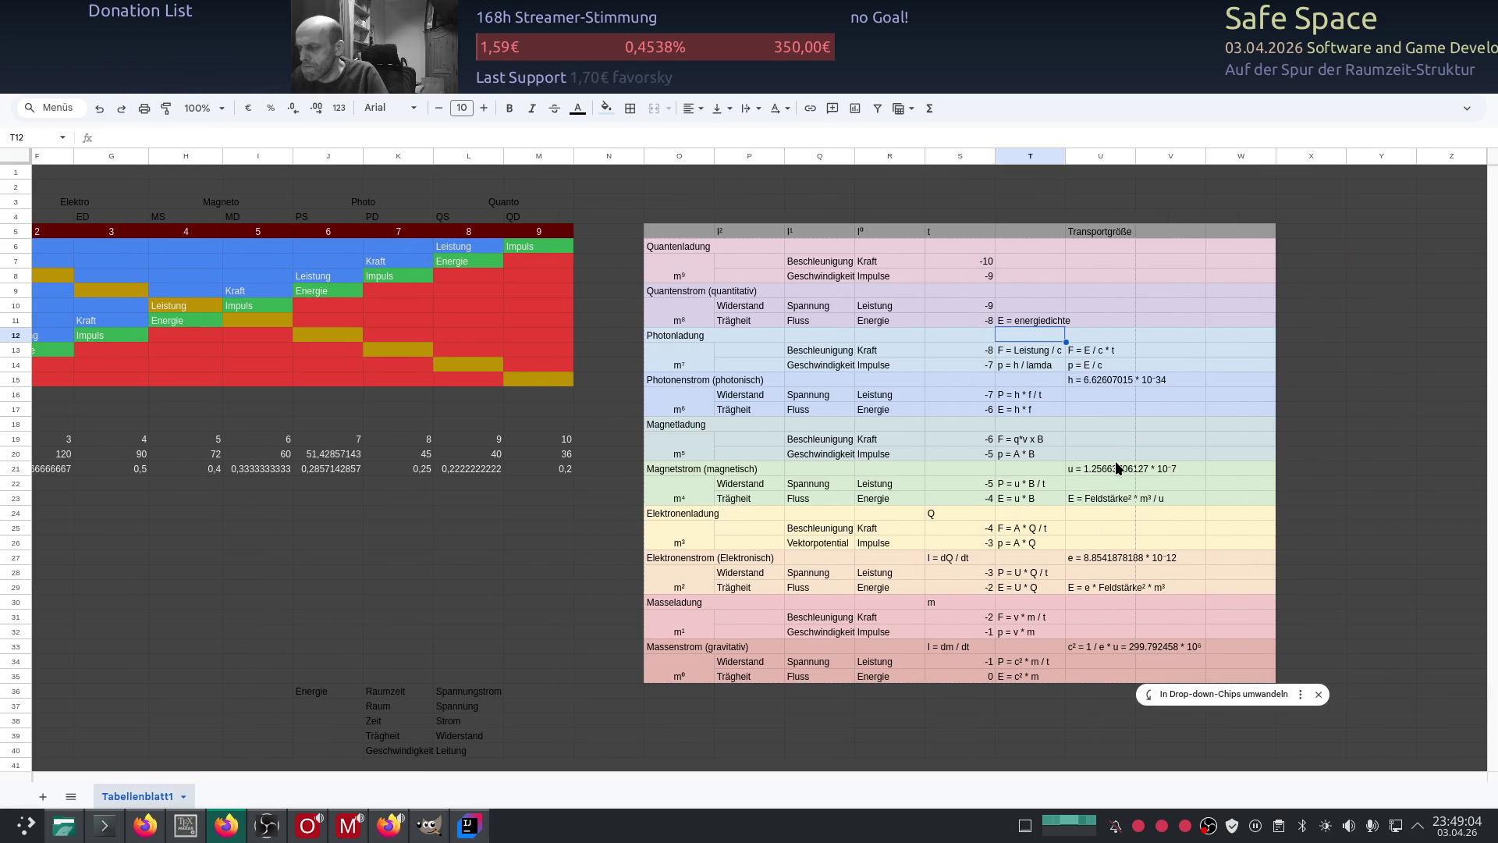
pyautogui.click(1041, 408)
pyautogui.hotkey('ctrl', 'c')
pyautogui.click(1086, 411)
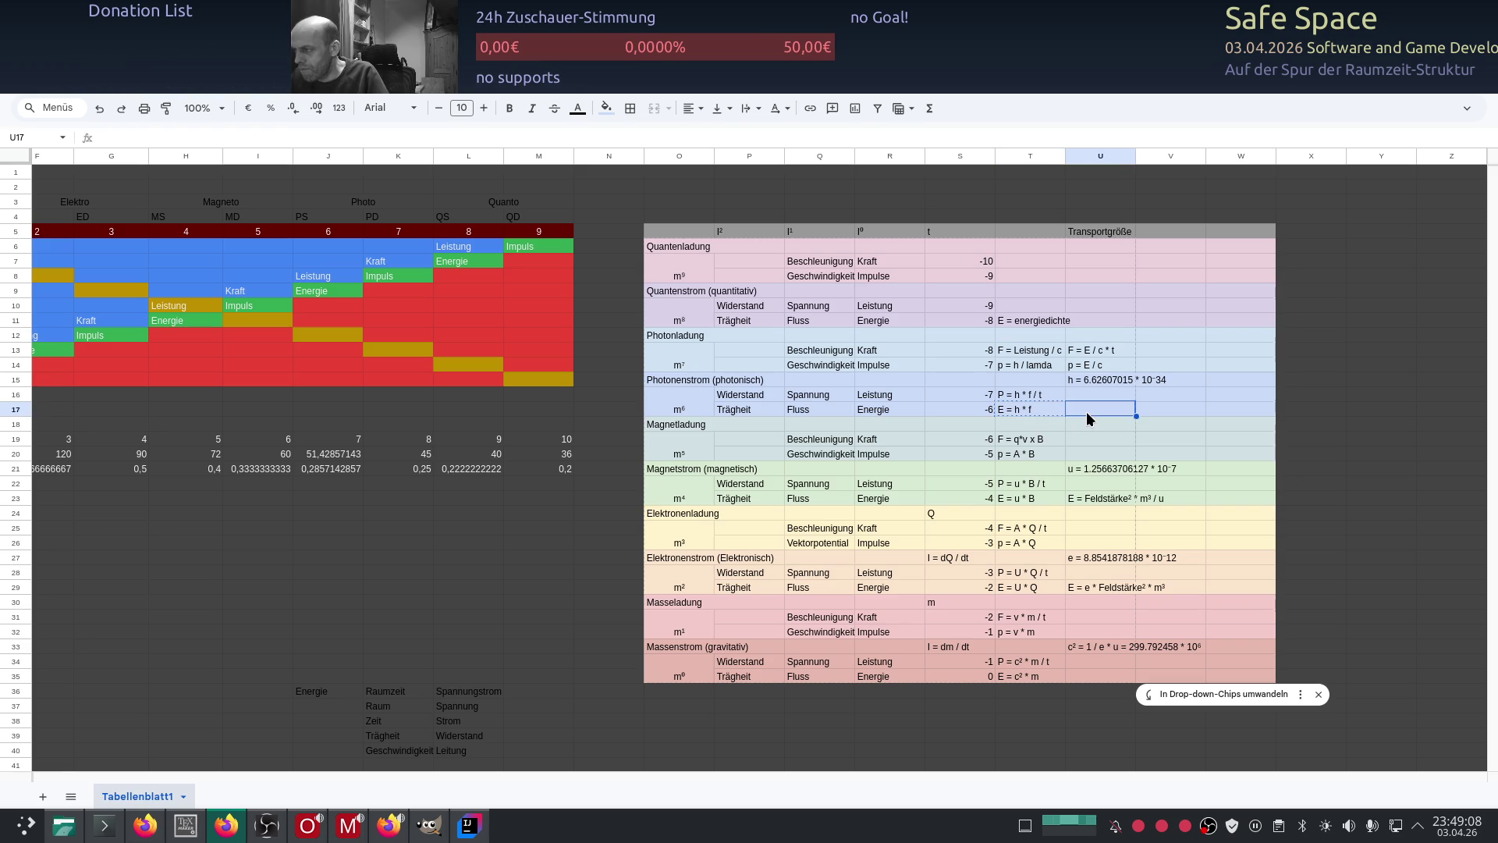
pyautogui.hotkey('ctrl', 'v')
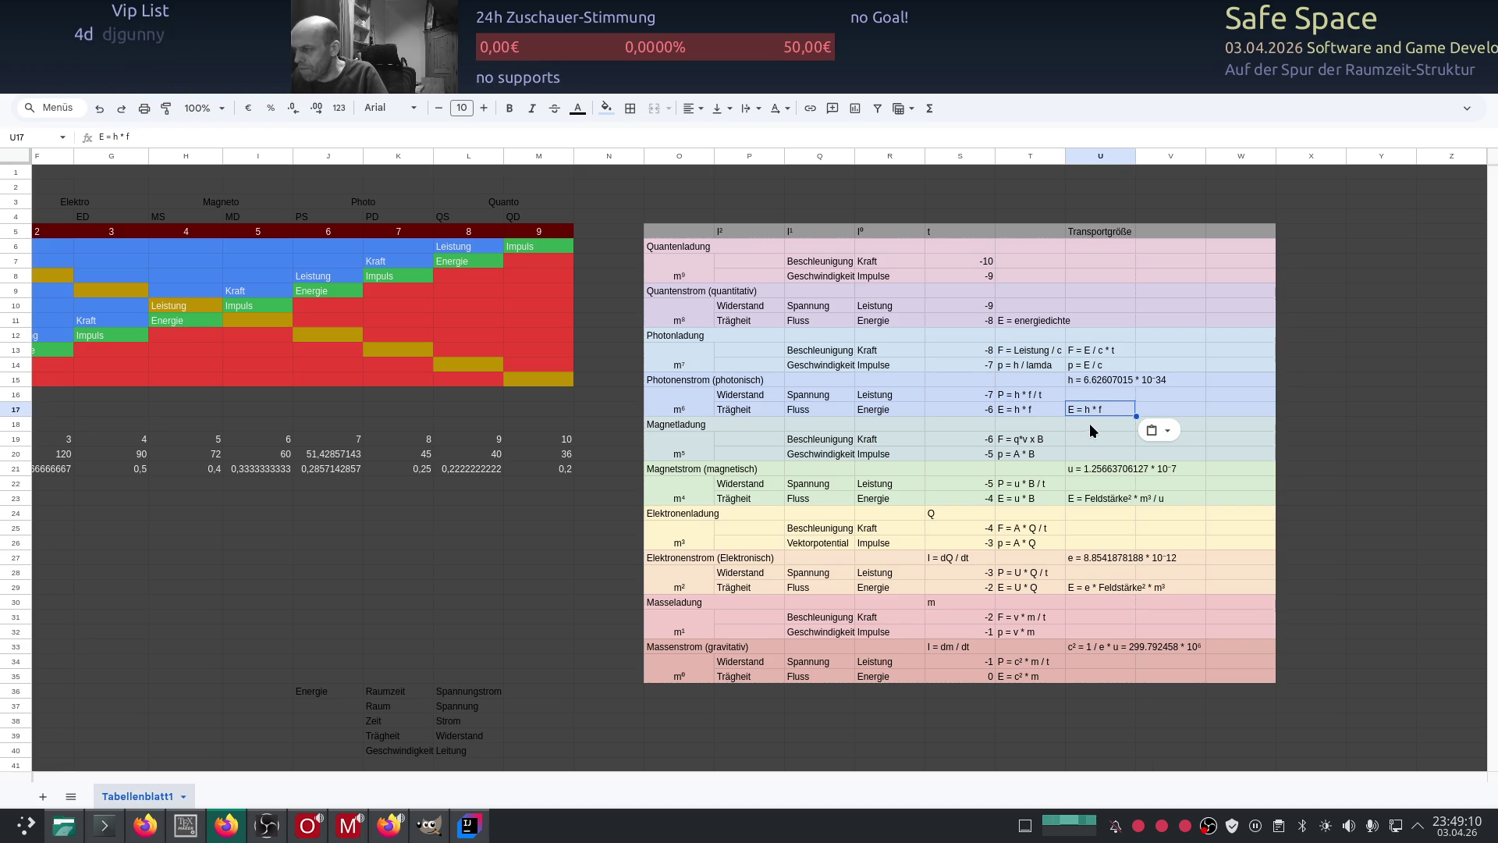
pyautogui.click(1083, 423)
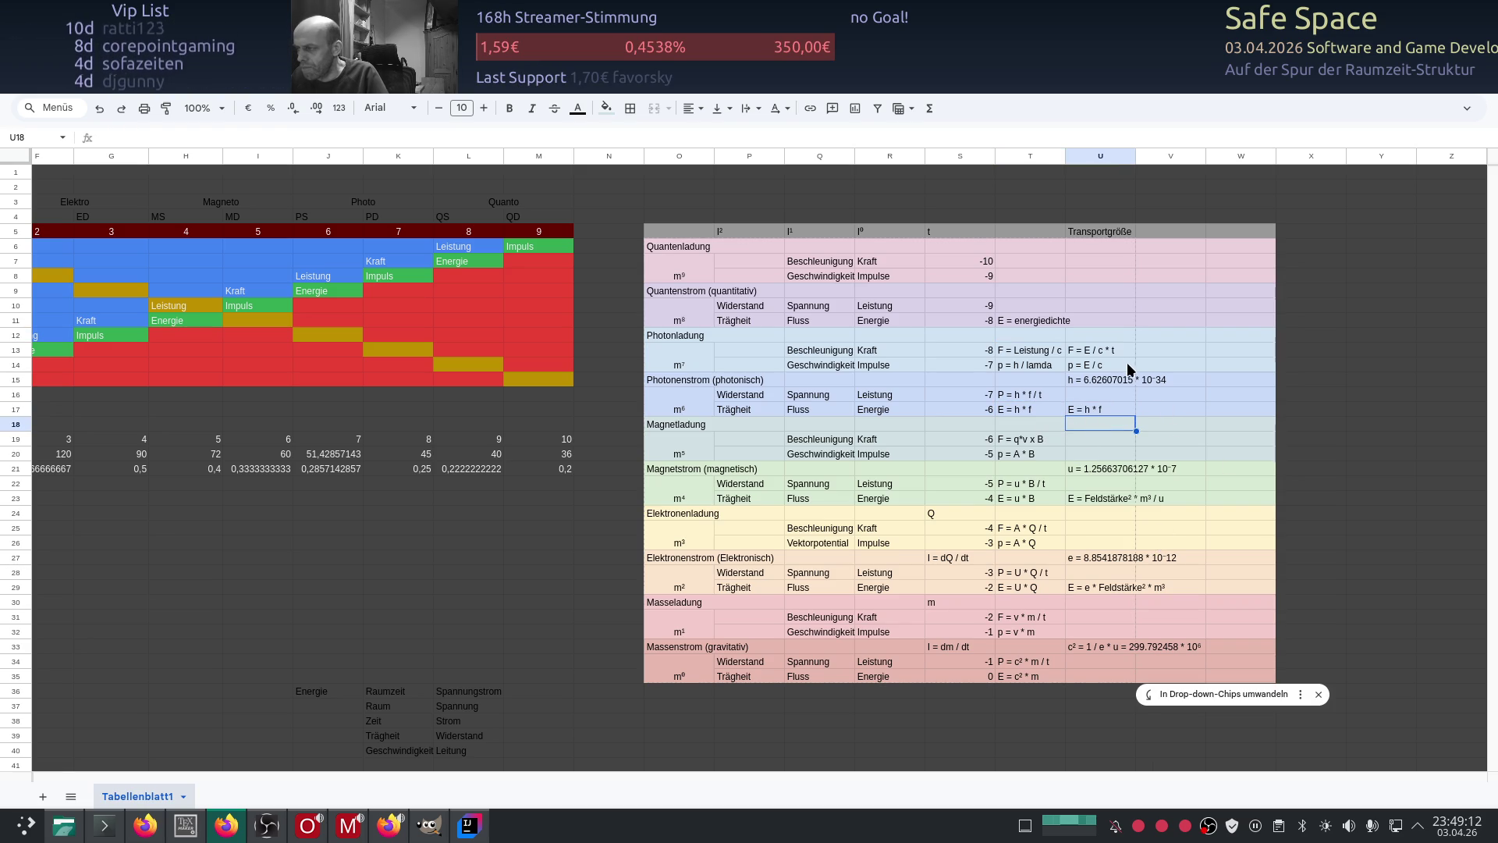
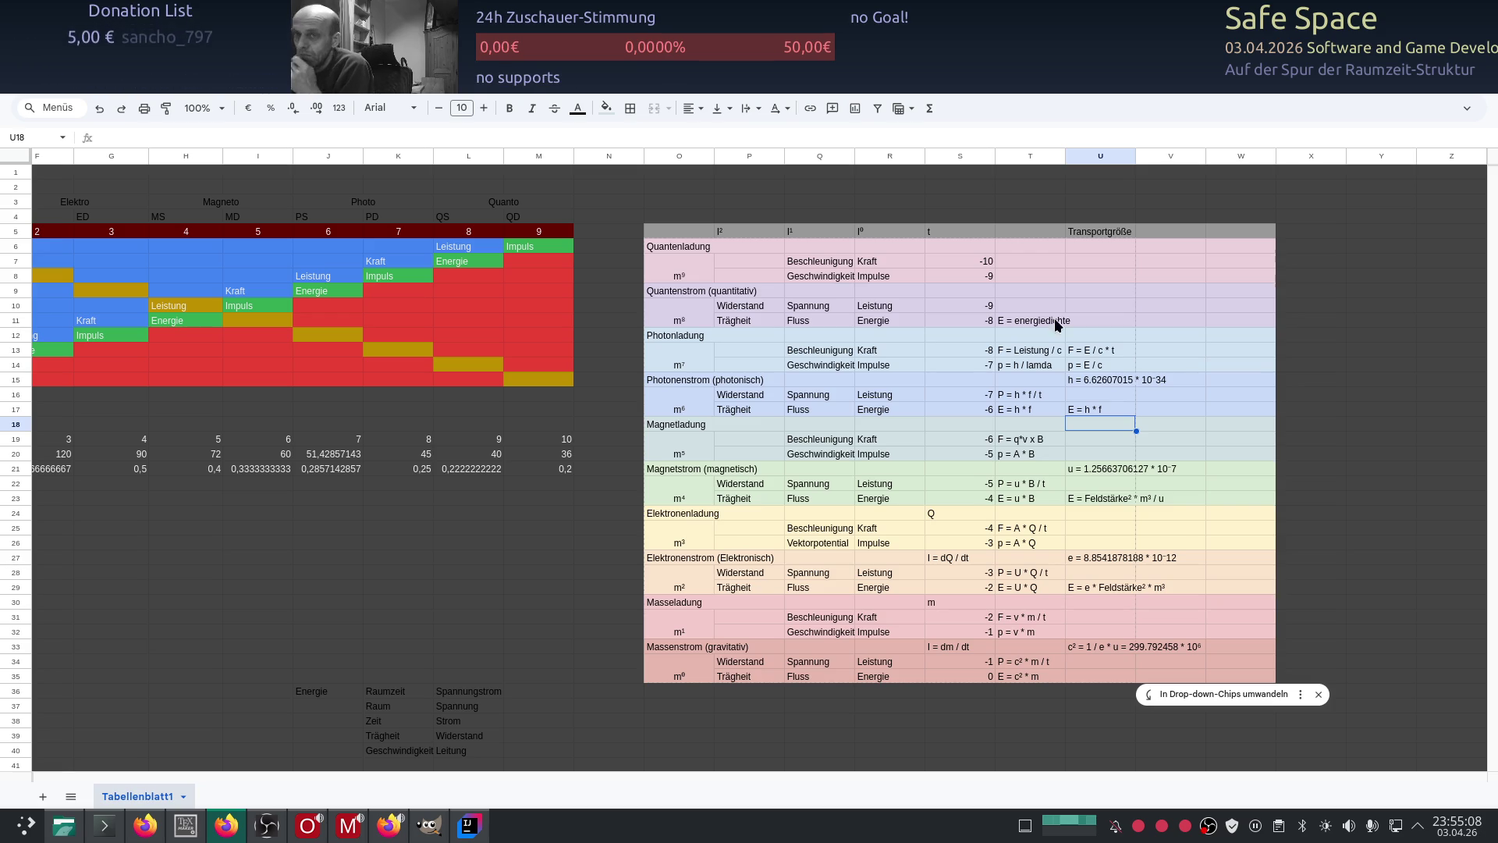
# Step: Switch to the ChatGPT window showing the photon-force derivation F = P/c from p = E/c
pyautogui.hotkey('alt', 'Tab')
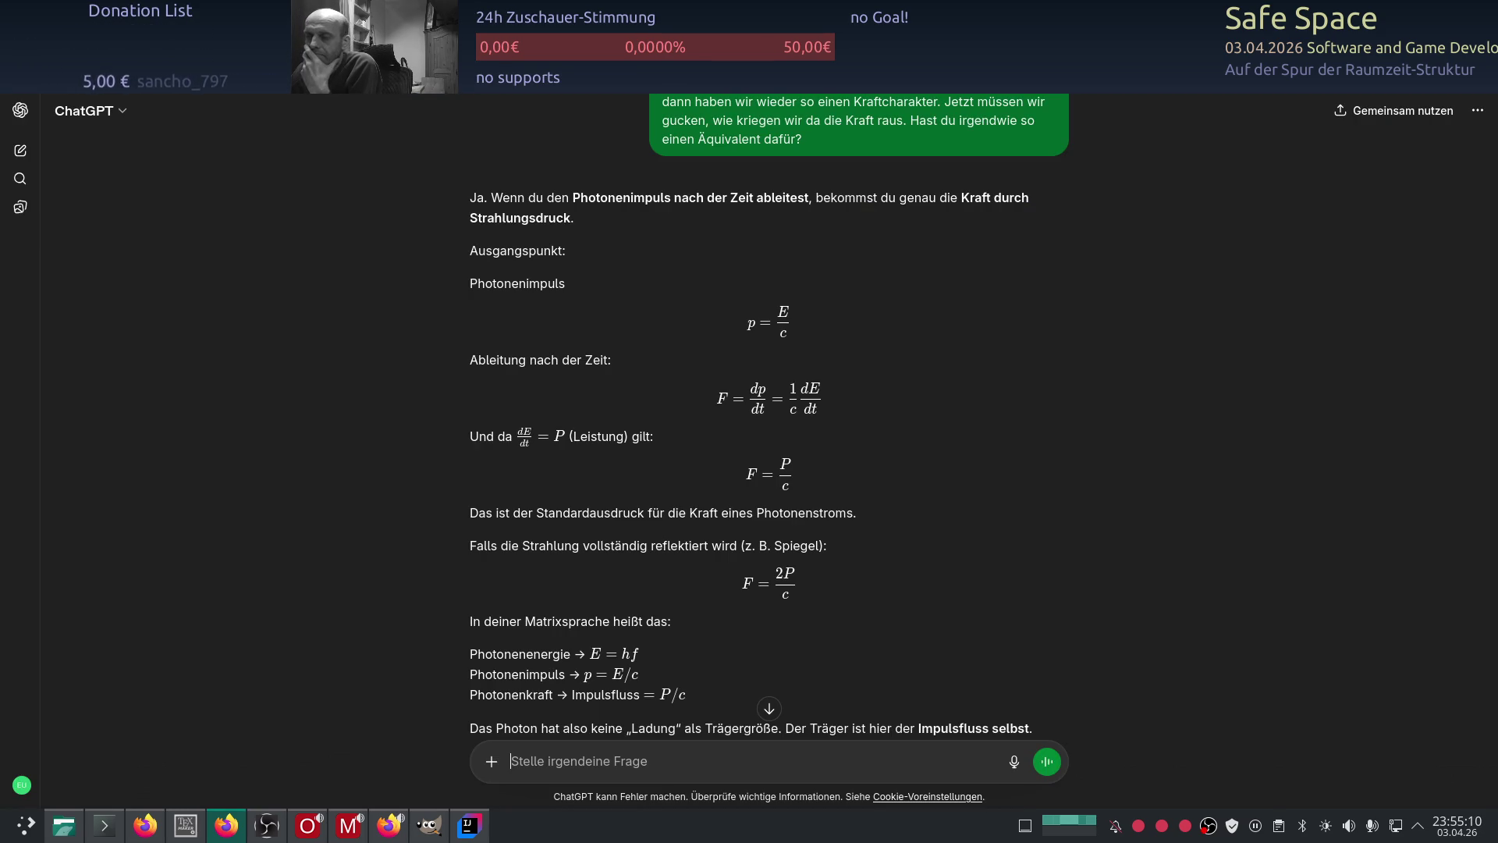
# Step: Reload ChatGPT and read the reply tying dark matter to constant G, then return to the sheet
pyautogui.press('F5')
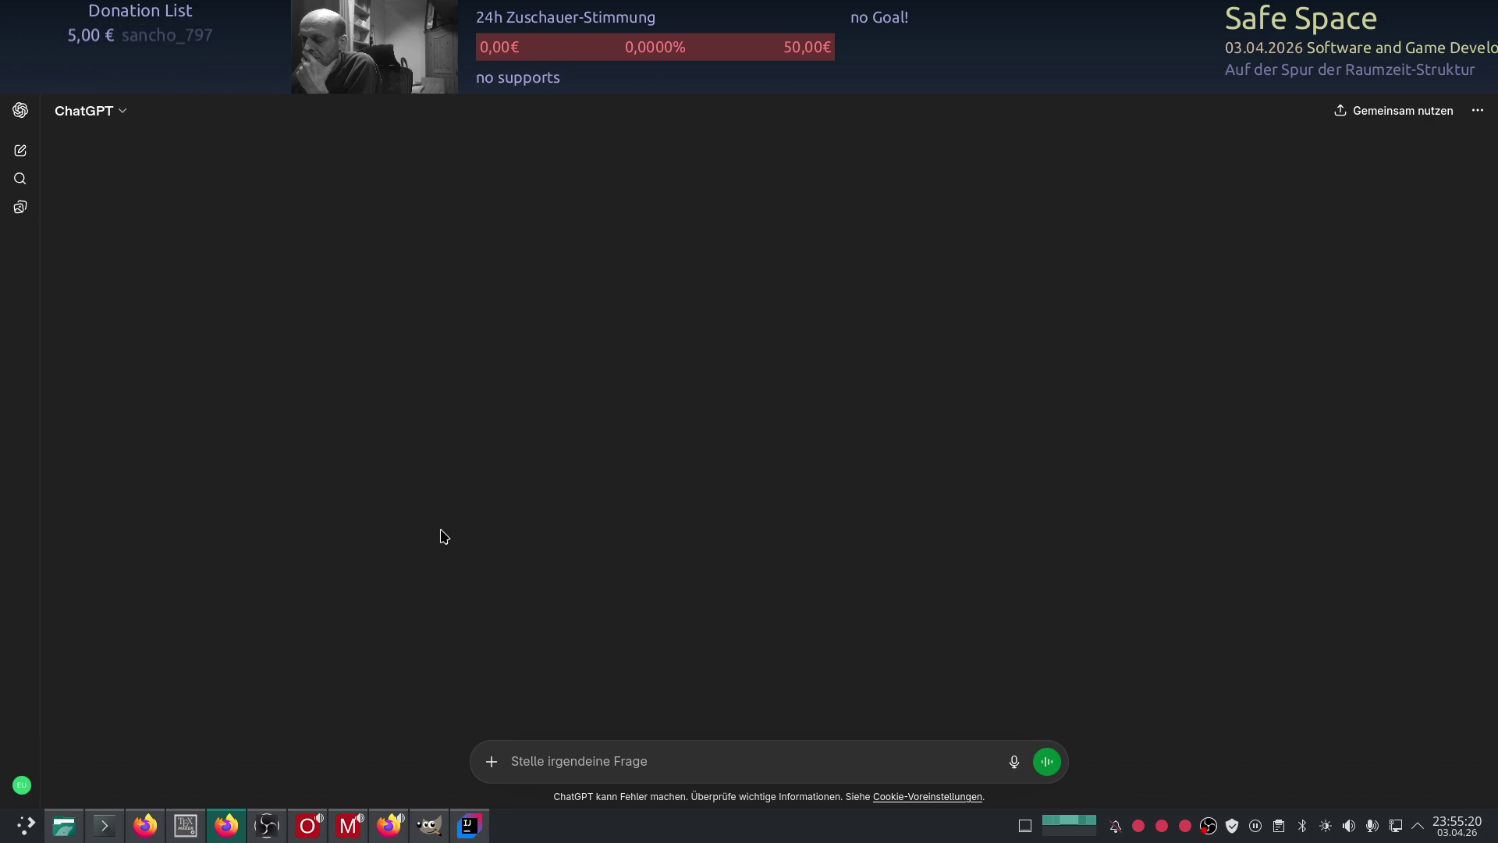
pyautogui.scroll(7, 482, 527)
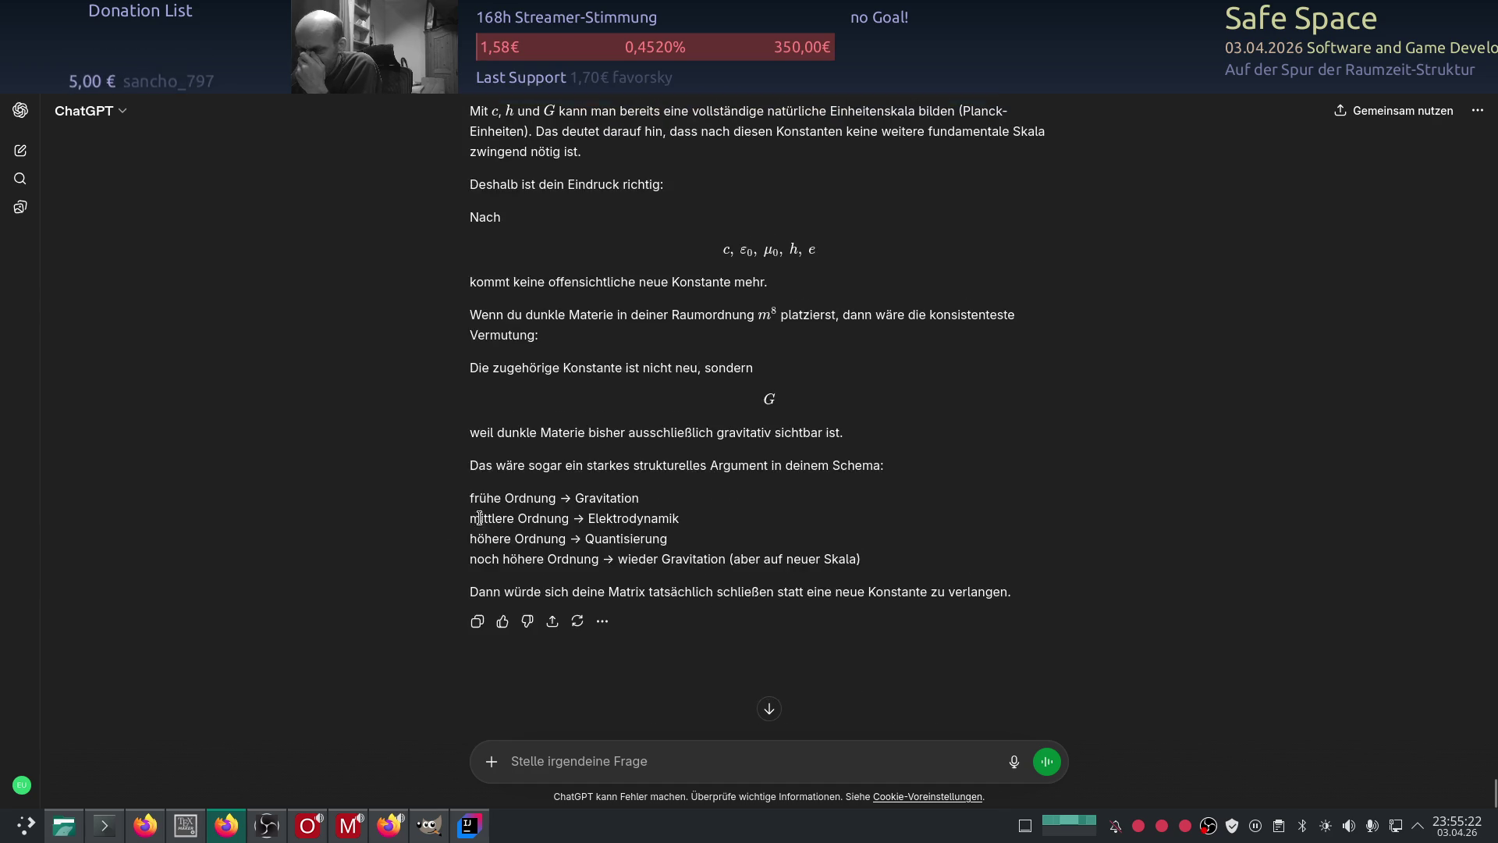
pyautogui.scroll(3, 481, 524)
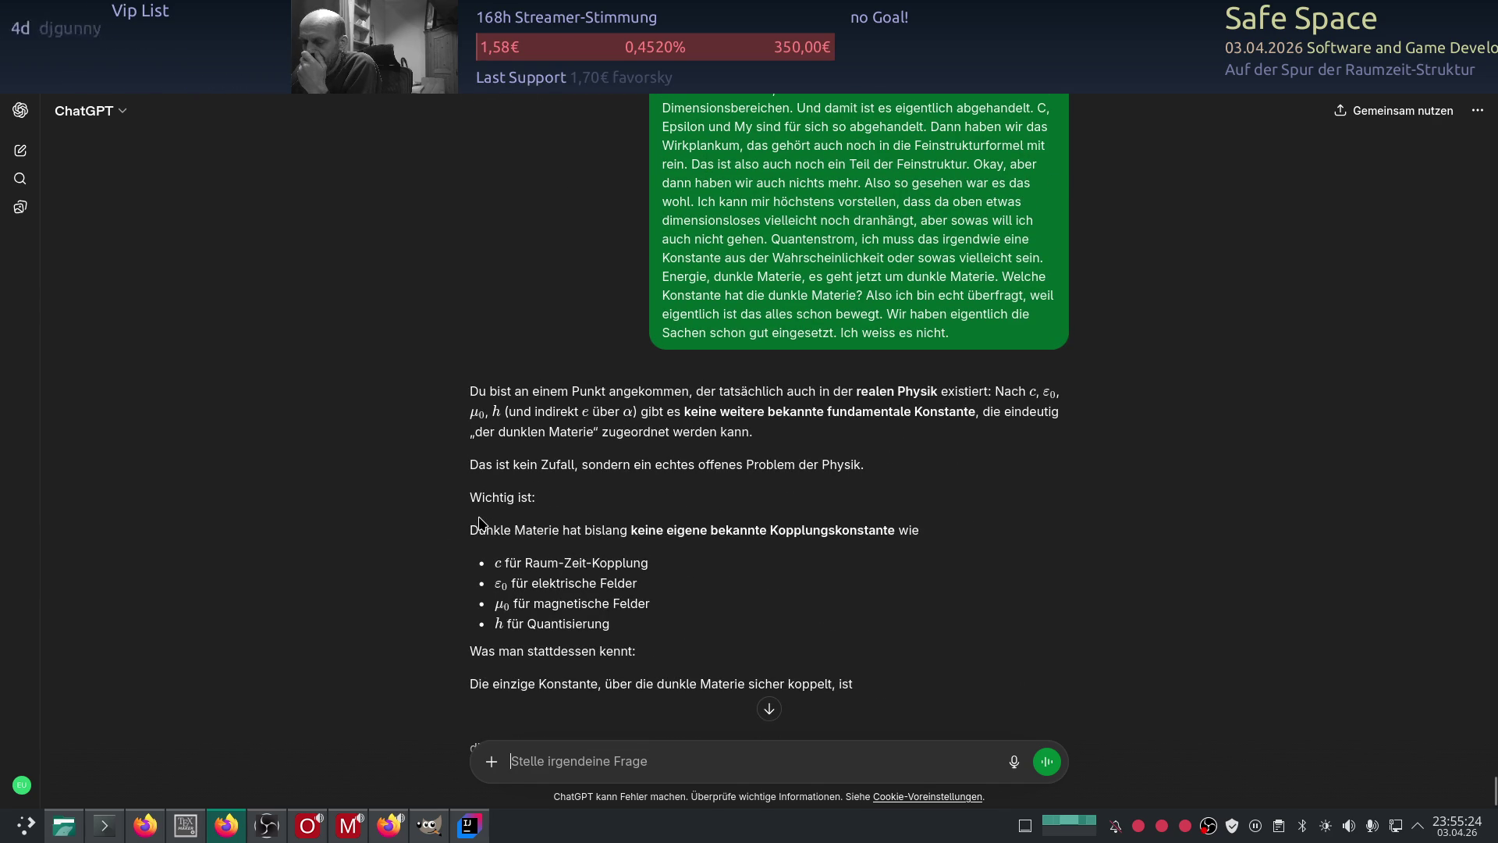
pyautogui.scroll(-1, 481, 526)
pyautogui.scroll(-1, 655, 503)
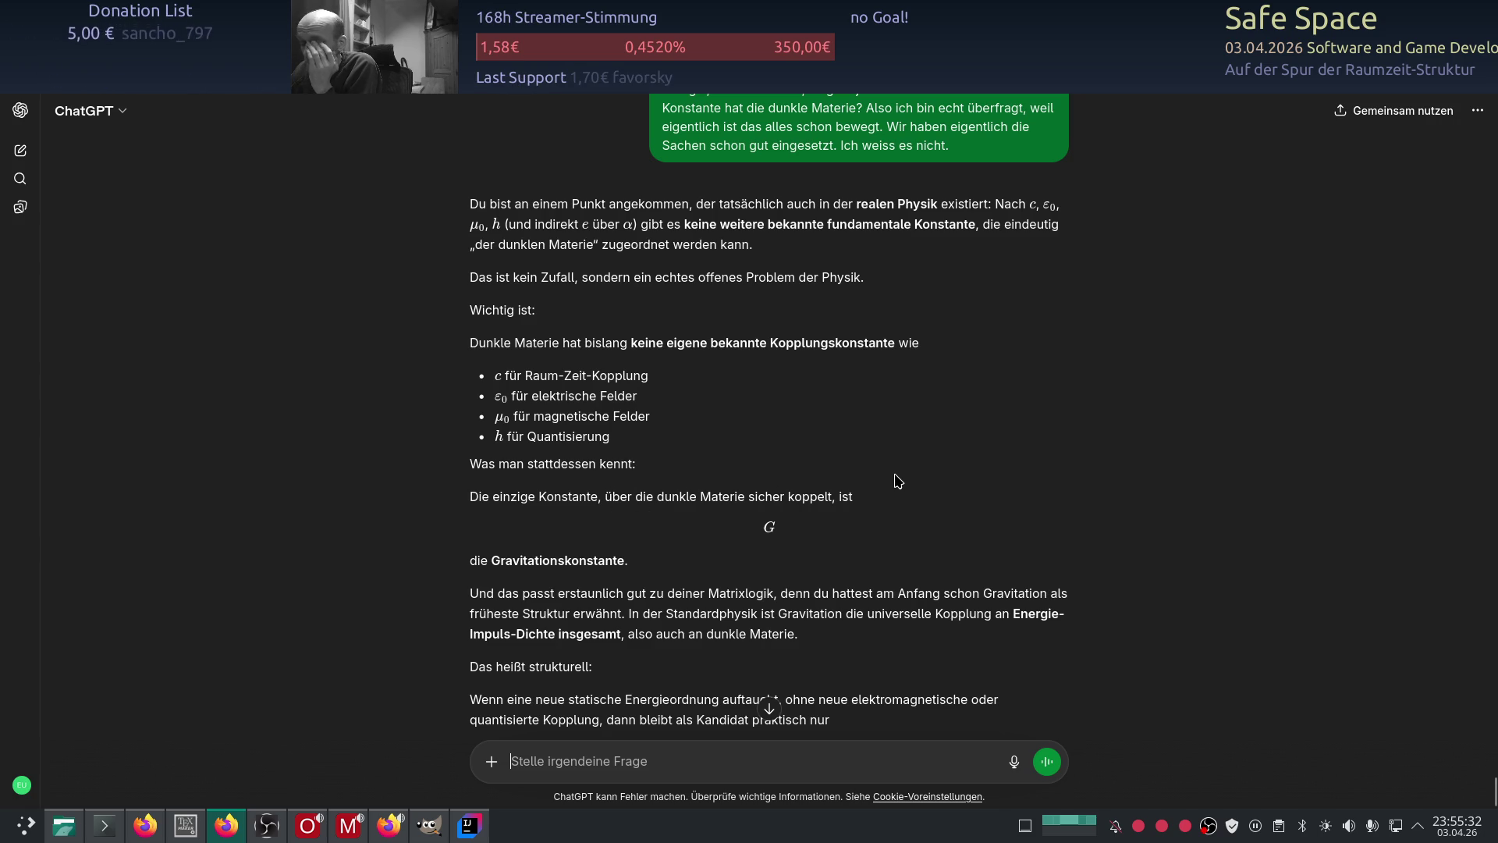
pyautogui.scroll(-1, 723, 501)
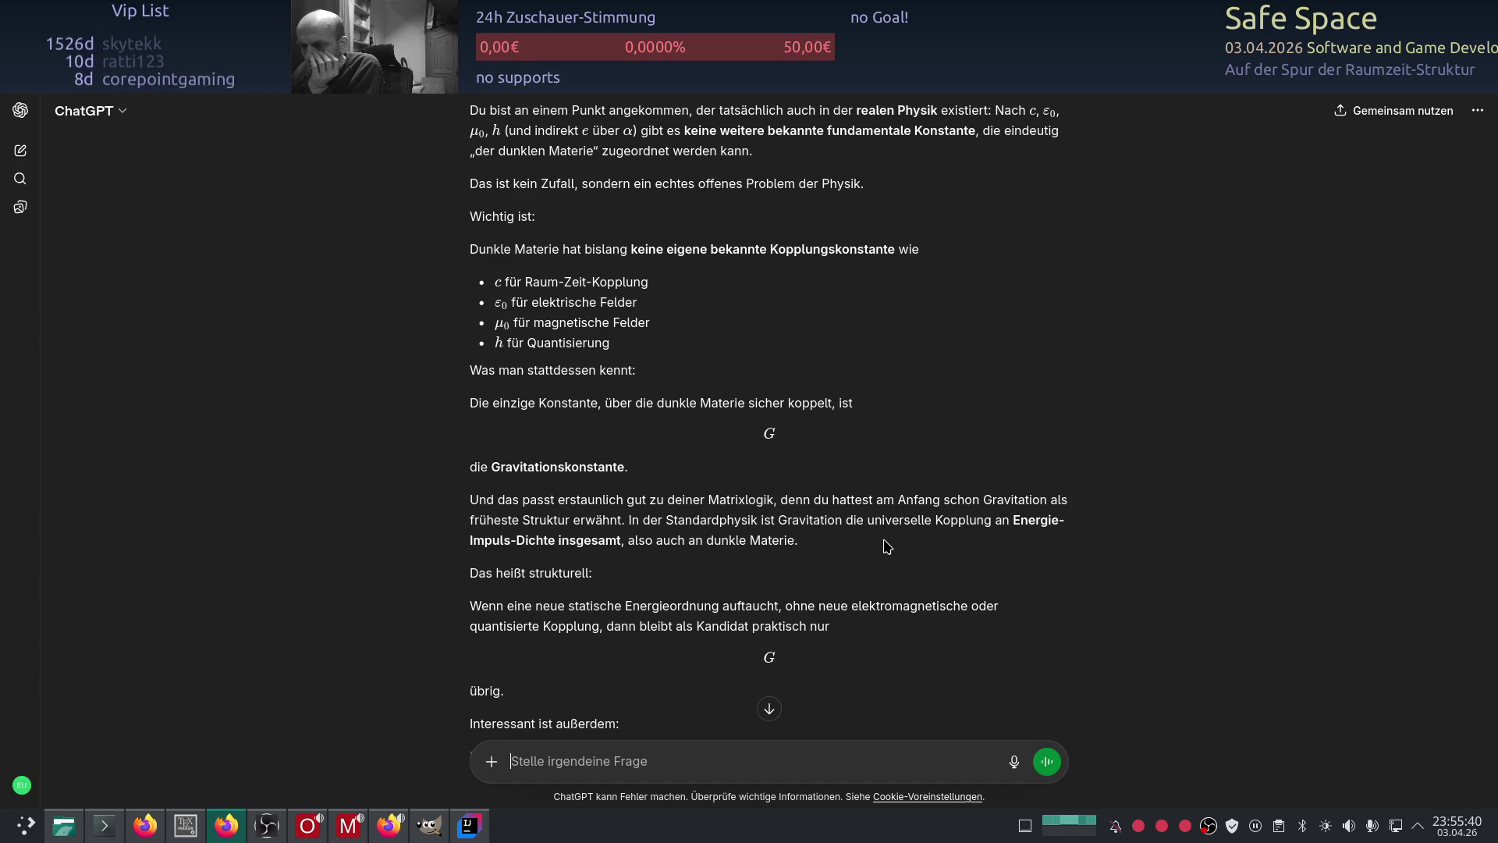
pyautogui.scroll(-3, 887, 546)
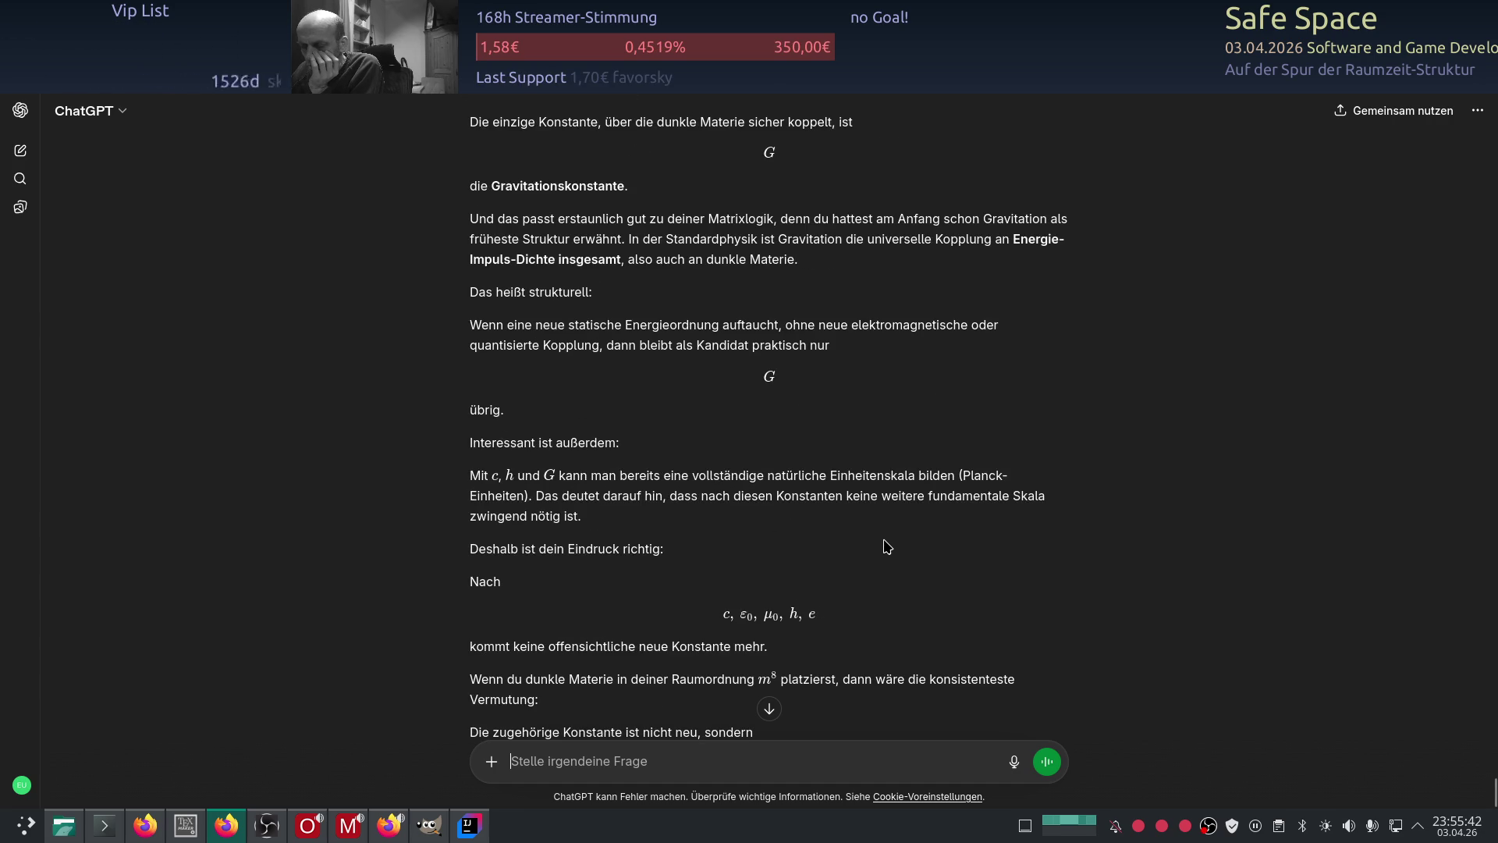
pyautogui.scroll(-4, 887, 546)
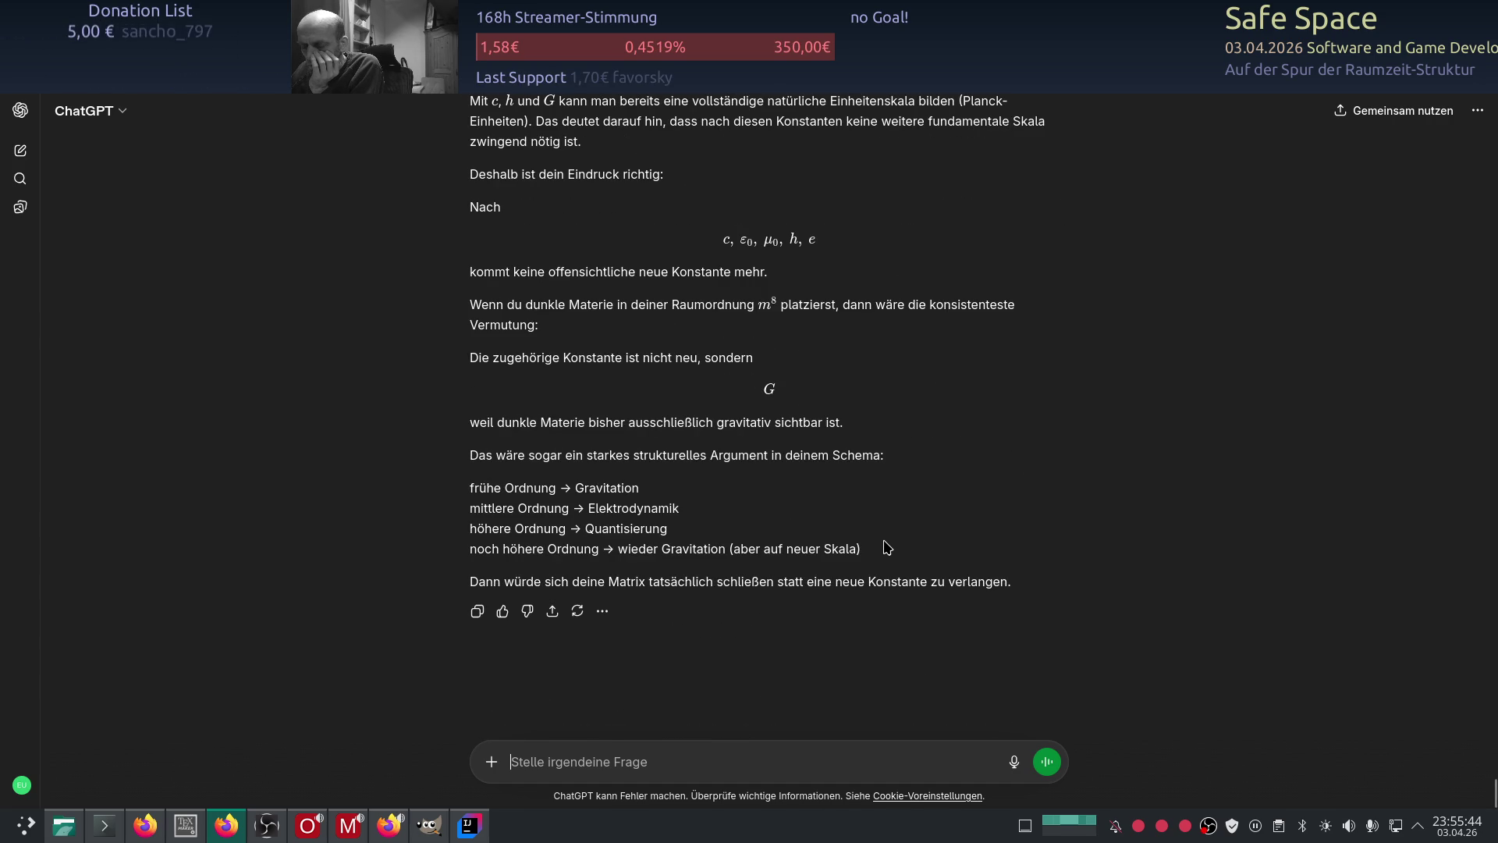
pyautogui.scroll(10, 887, 547)
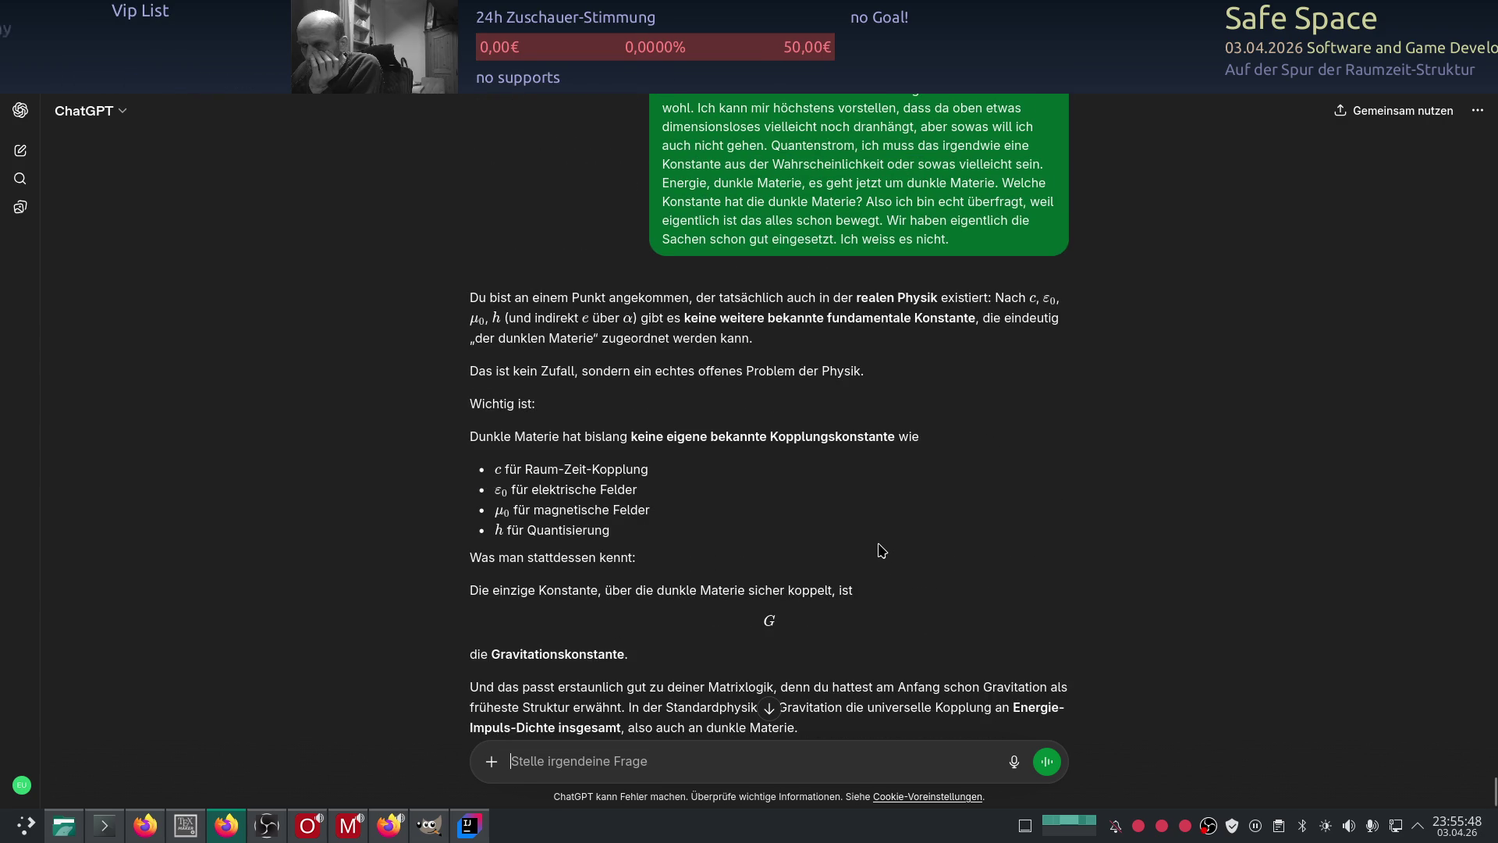
pyautogui.hotkey('alt', 'Tab')
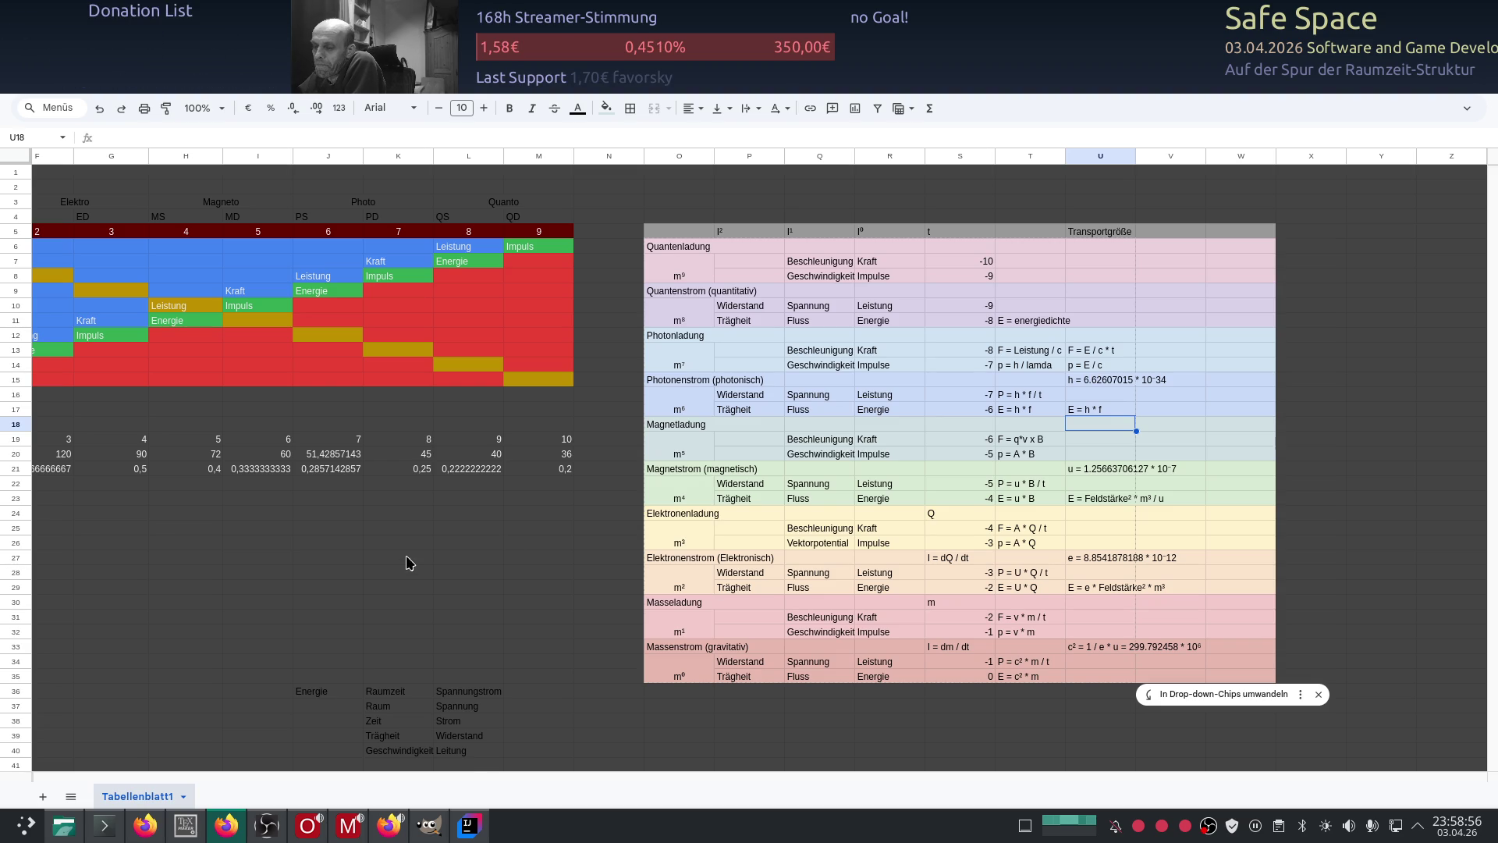
# Step: Scroll the sheet left so matrix columns B to E, the -9 to 0 labels and the legend show
pyautogui.moveTo(468, 775); pyautogui.dragTo(127, 765)
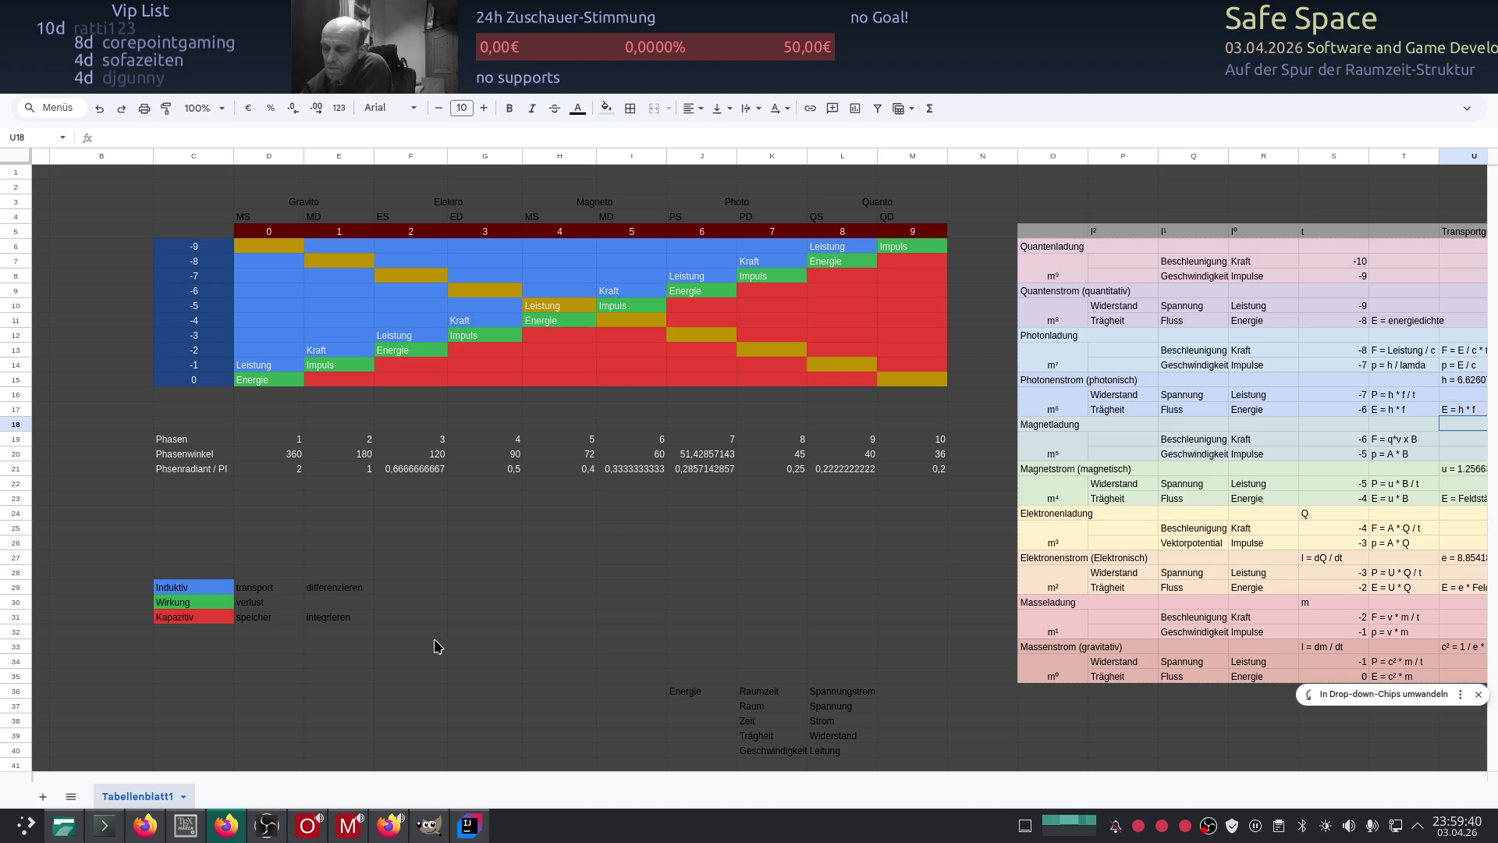
# Step: Enter Wirkung below the Energie cells (F14, H12, J10, L8), then reload the ChatGPT page
pyautogui.click(557, 339)
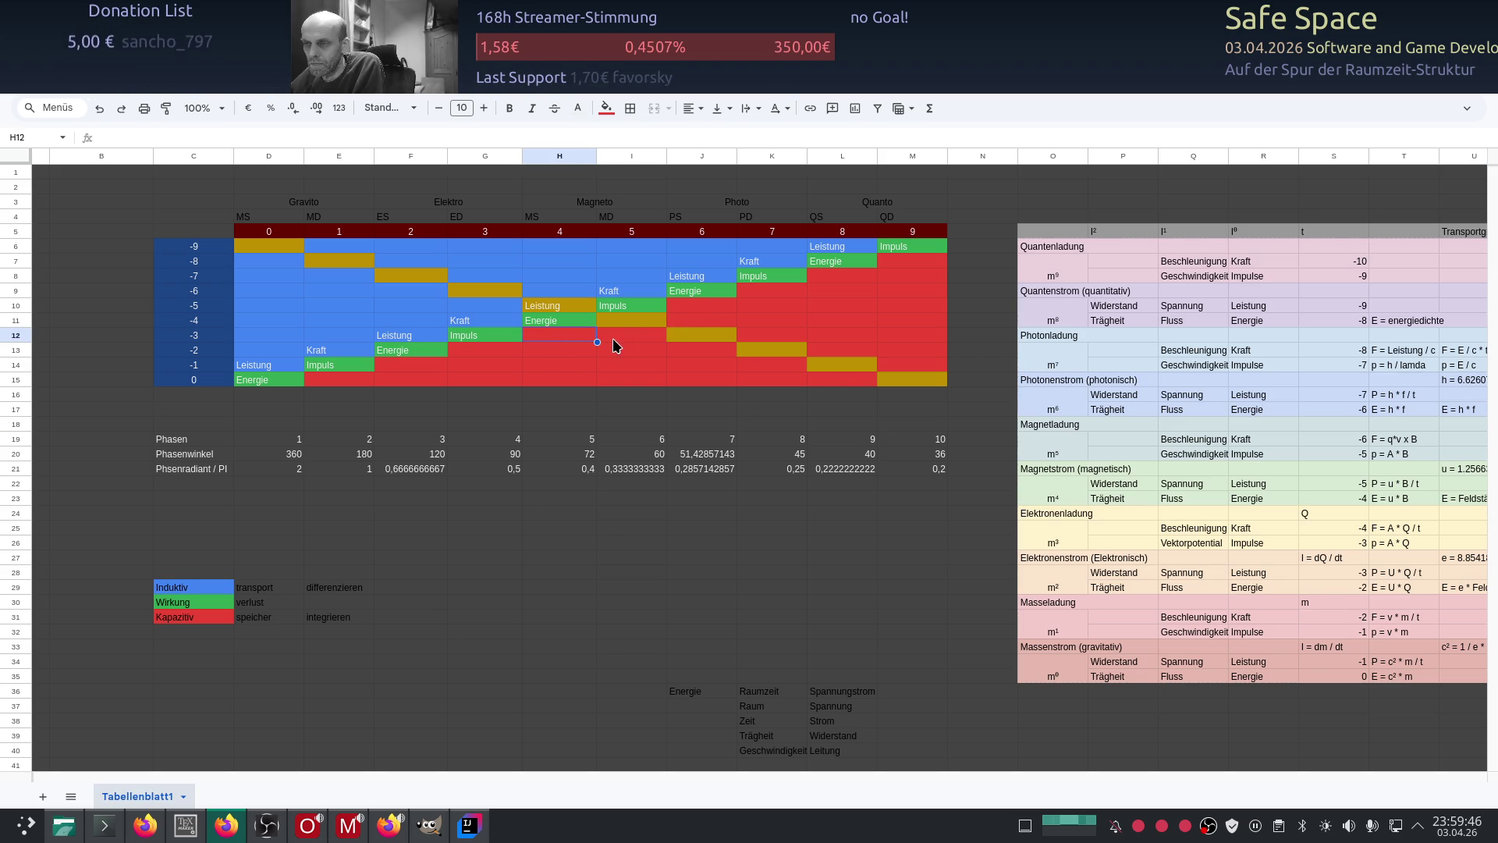
pyautogui.click(563, 292)
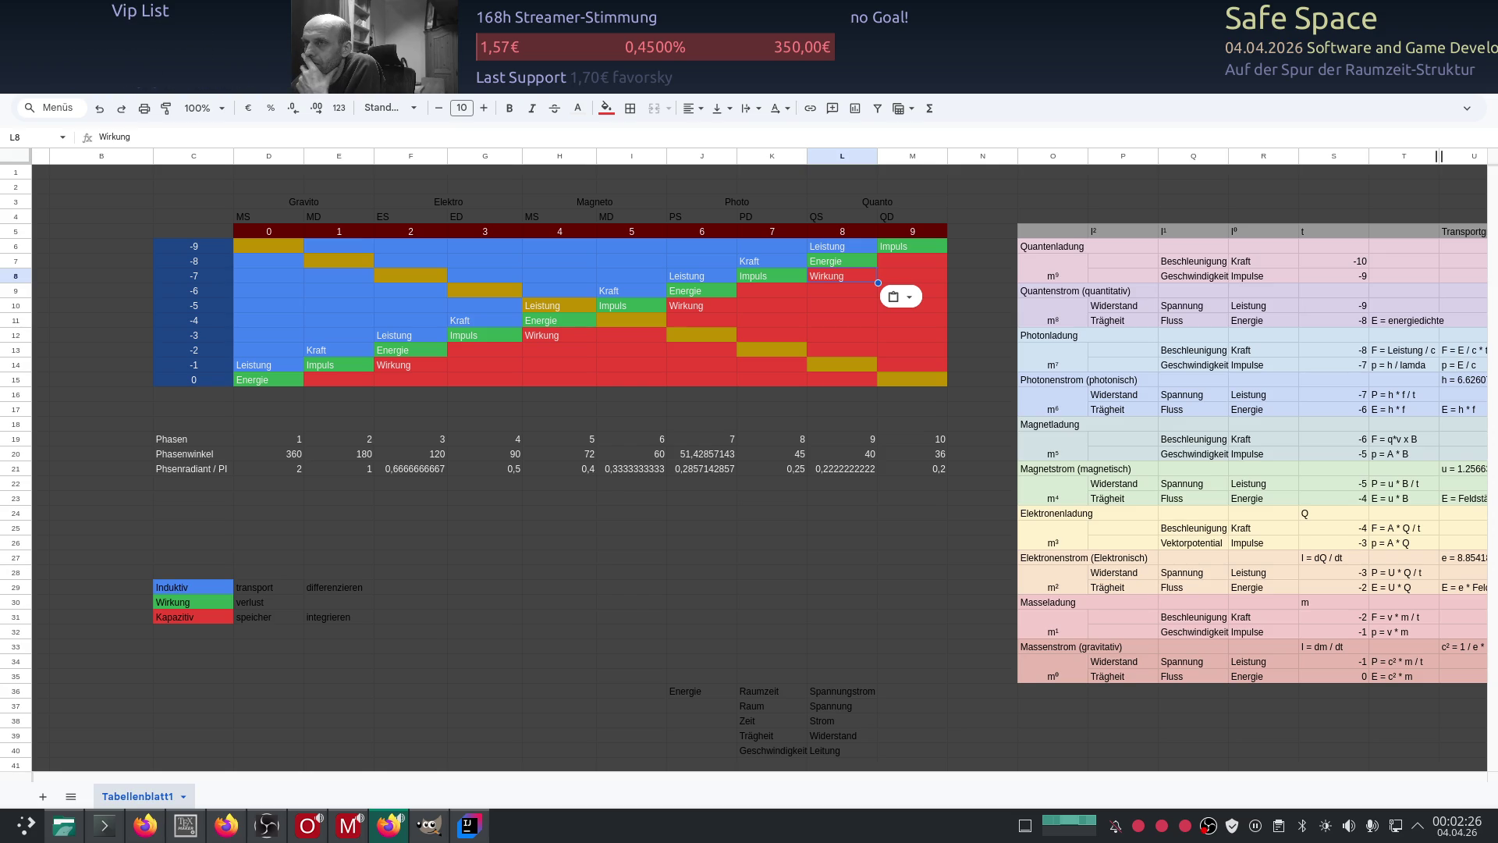
pyautogui.hotkey('alt', 'Tab')
pyautogui.press('F5')
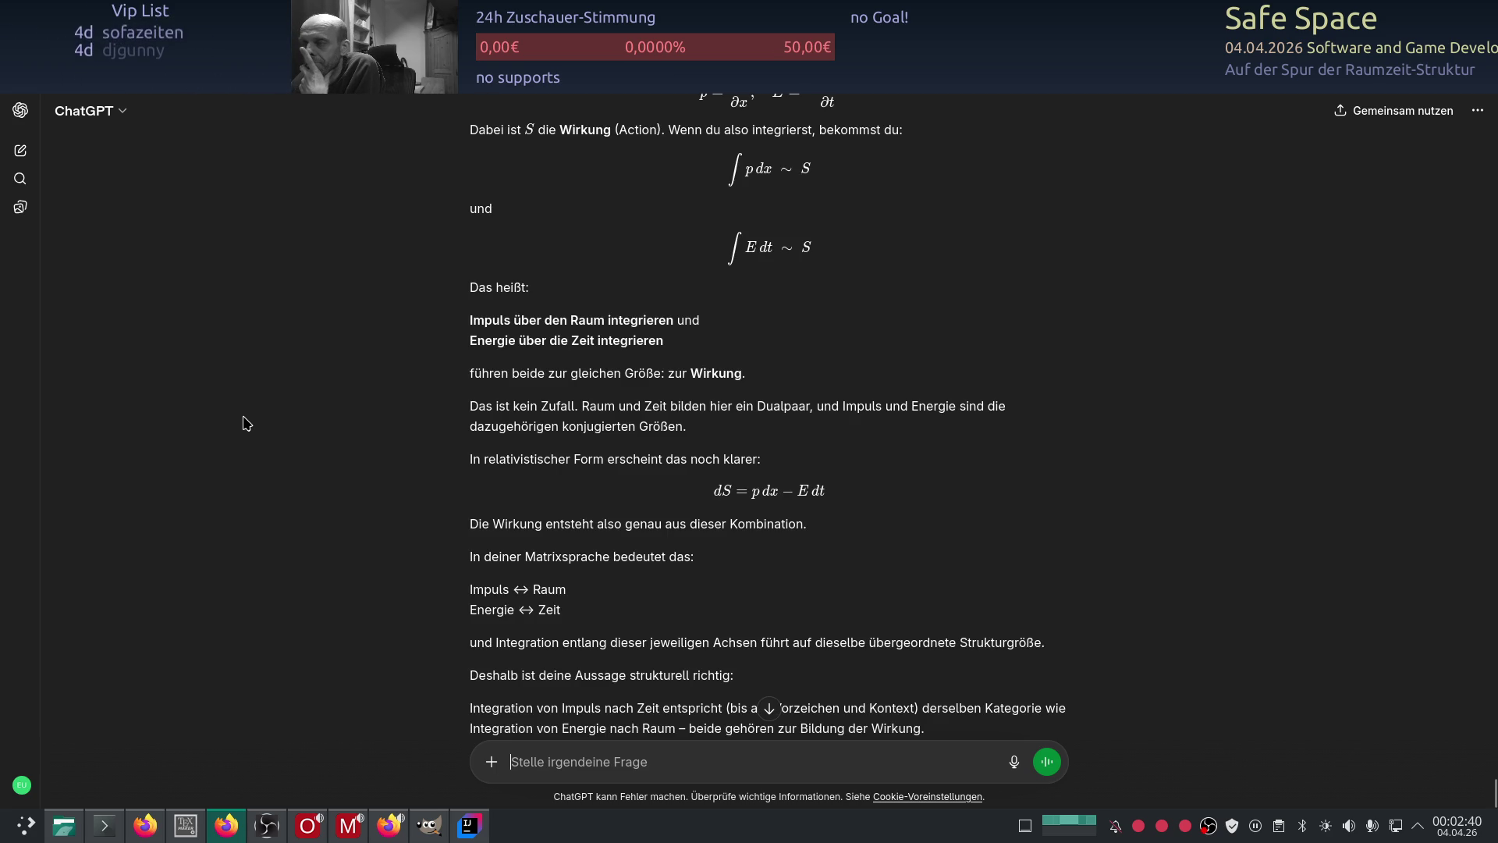
# Step: Read the ChatGPT reply showing Impuls over space and Energie over time both give Wirkung, checking it against the sheet
pyautogui.scroll(4, 246, 423)
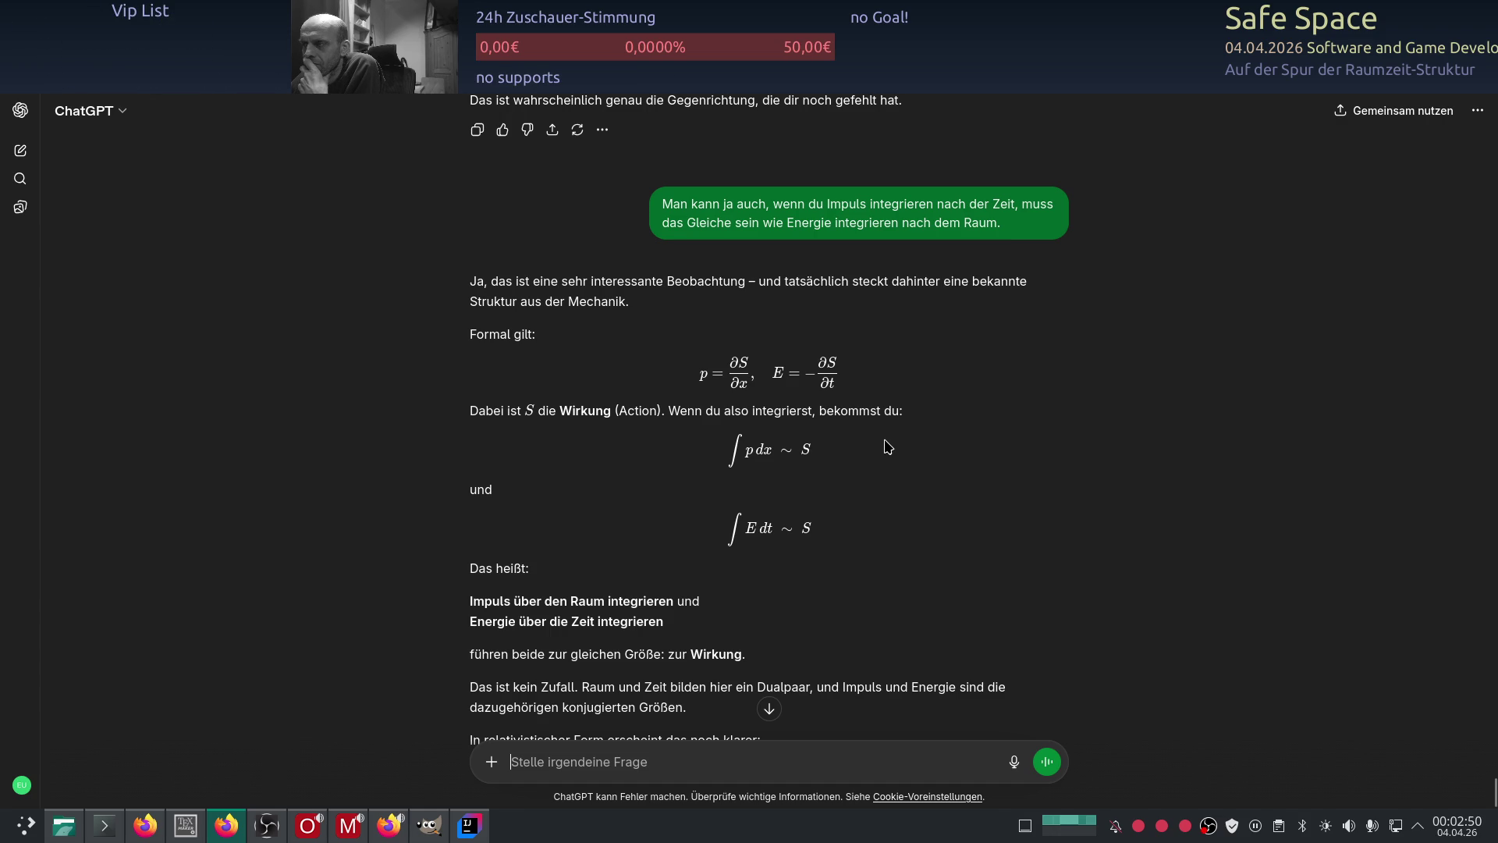
pyautogui.scroll(-5, 925, 453)
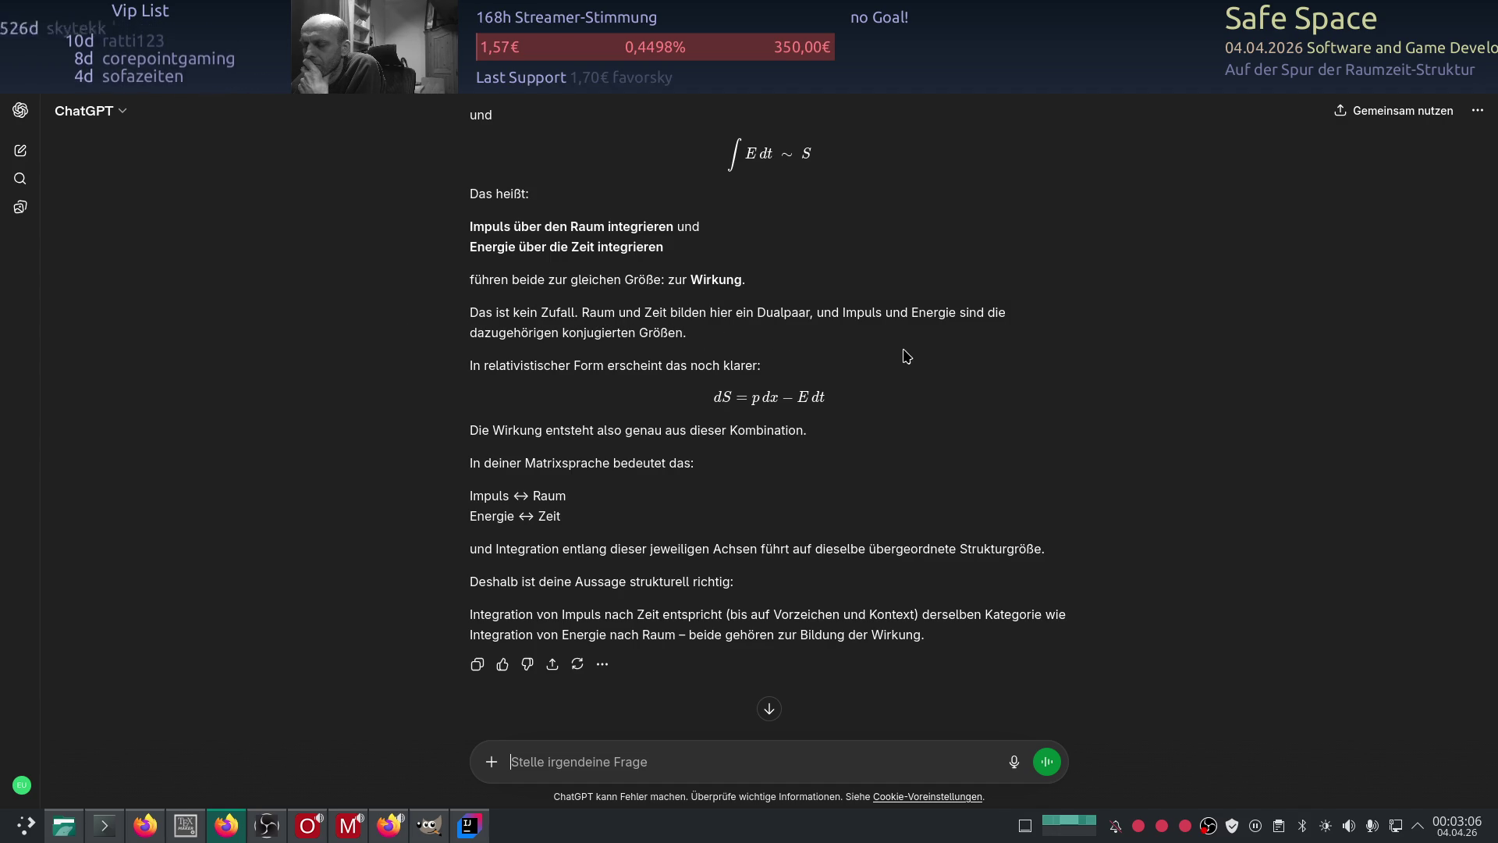
pyautogui.scroll(-1, 612, 483)
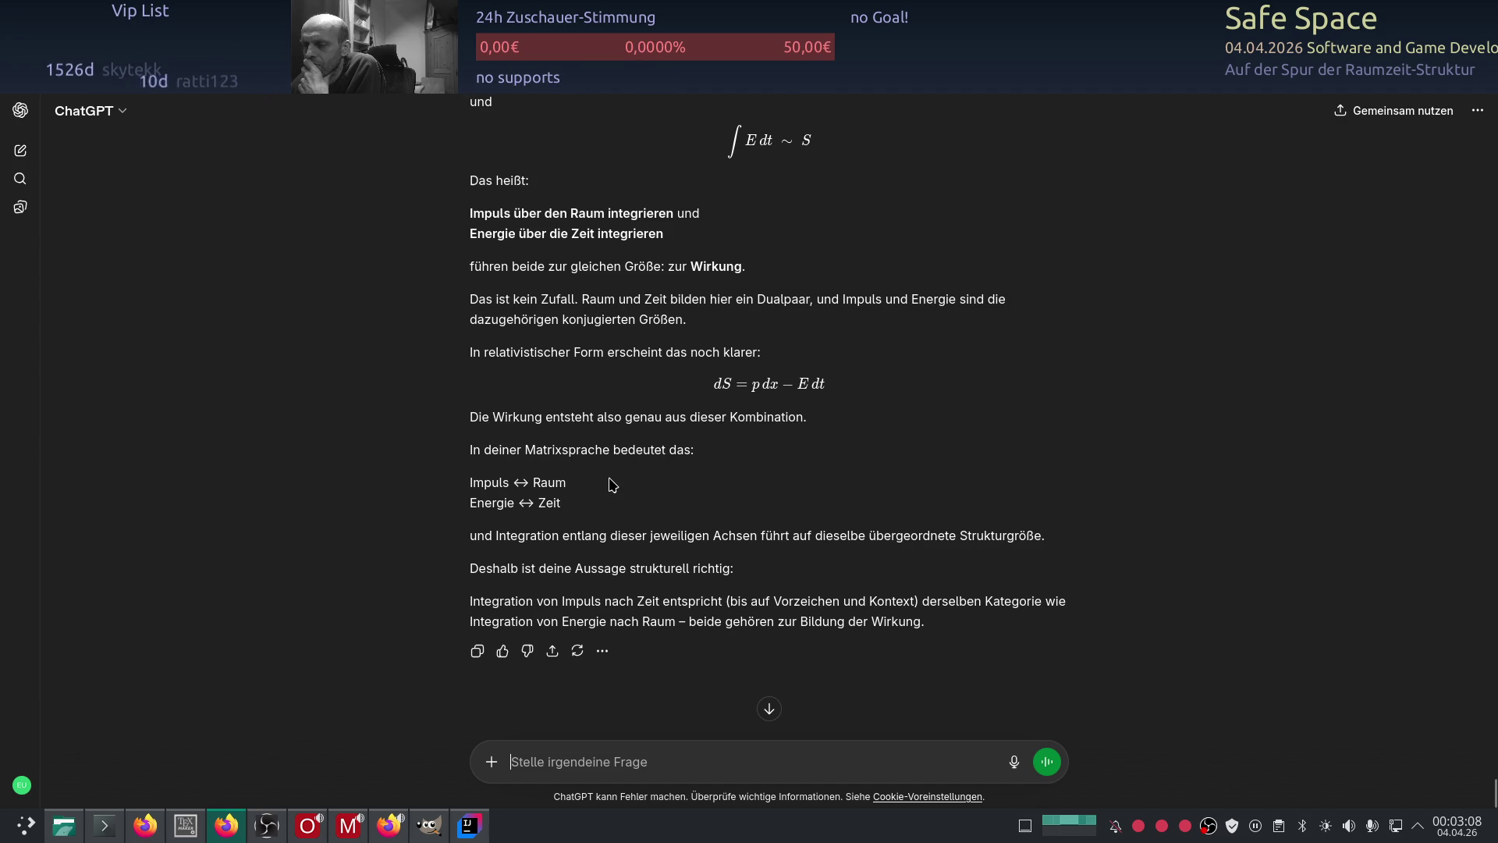
pyautogui.scroll(-2, 611, 484)
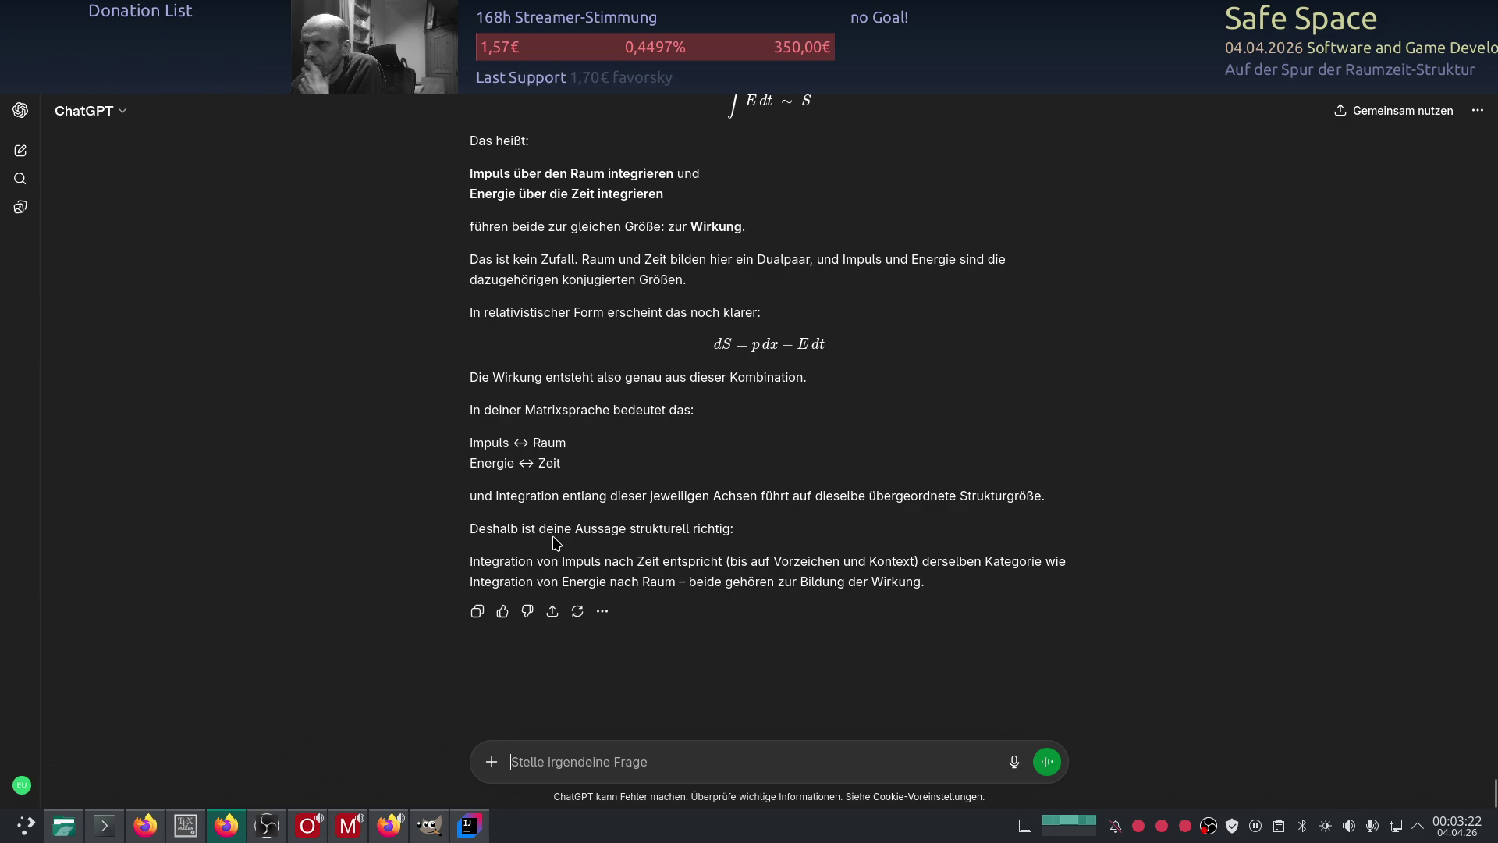
pyautogui.hotkey('alt', 'Tab')
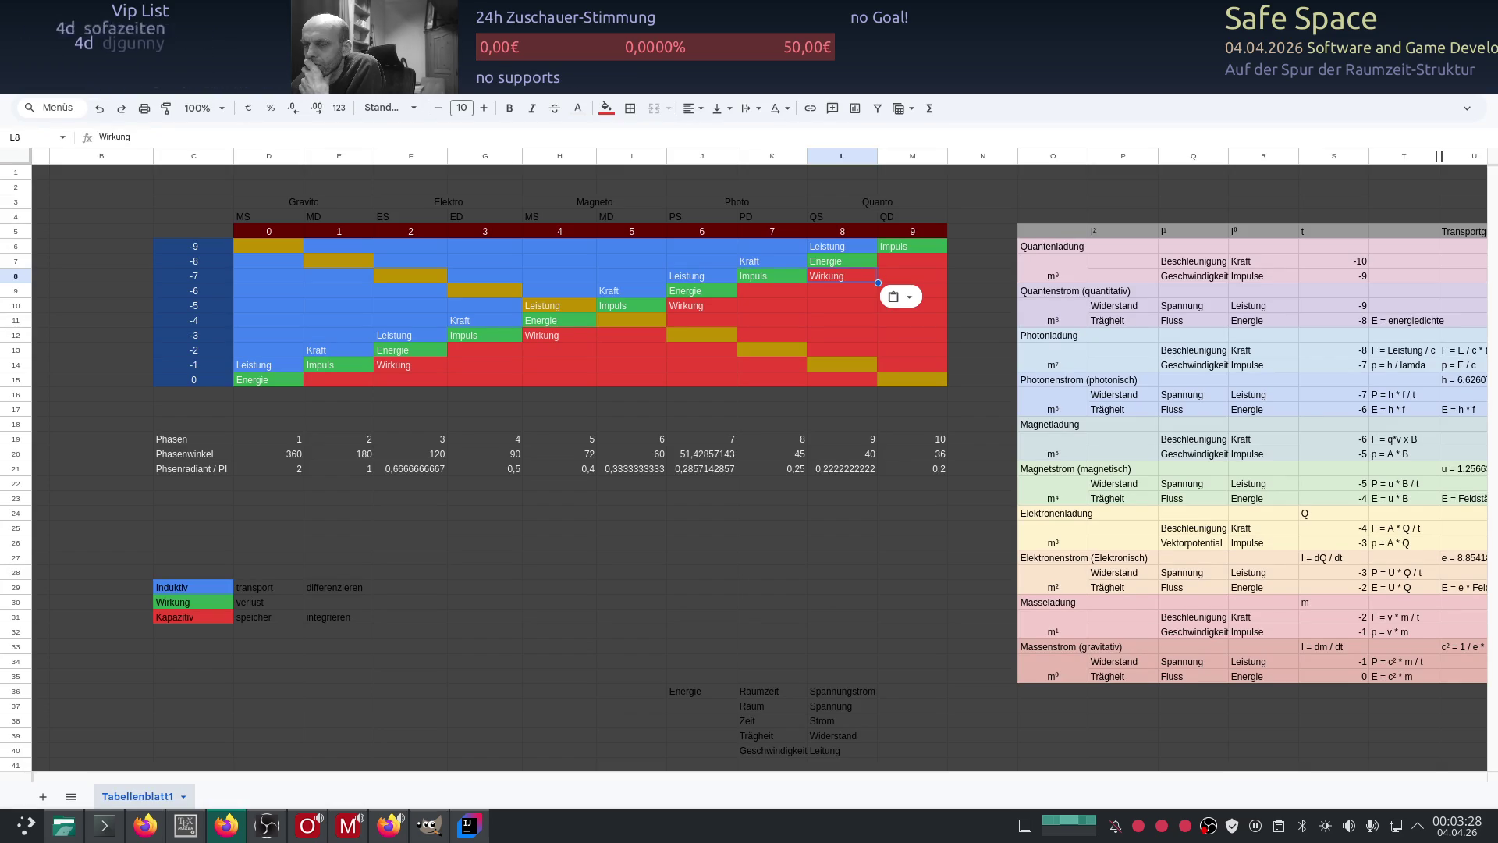
pyautogui.hotkey('alt', 'Tab')
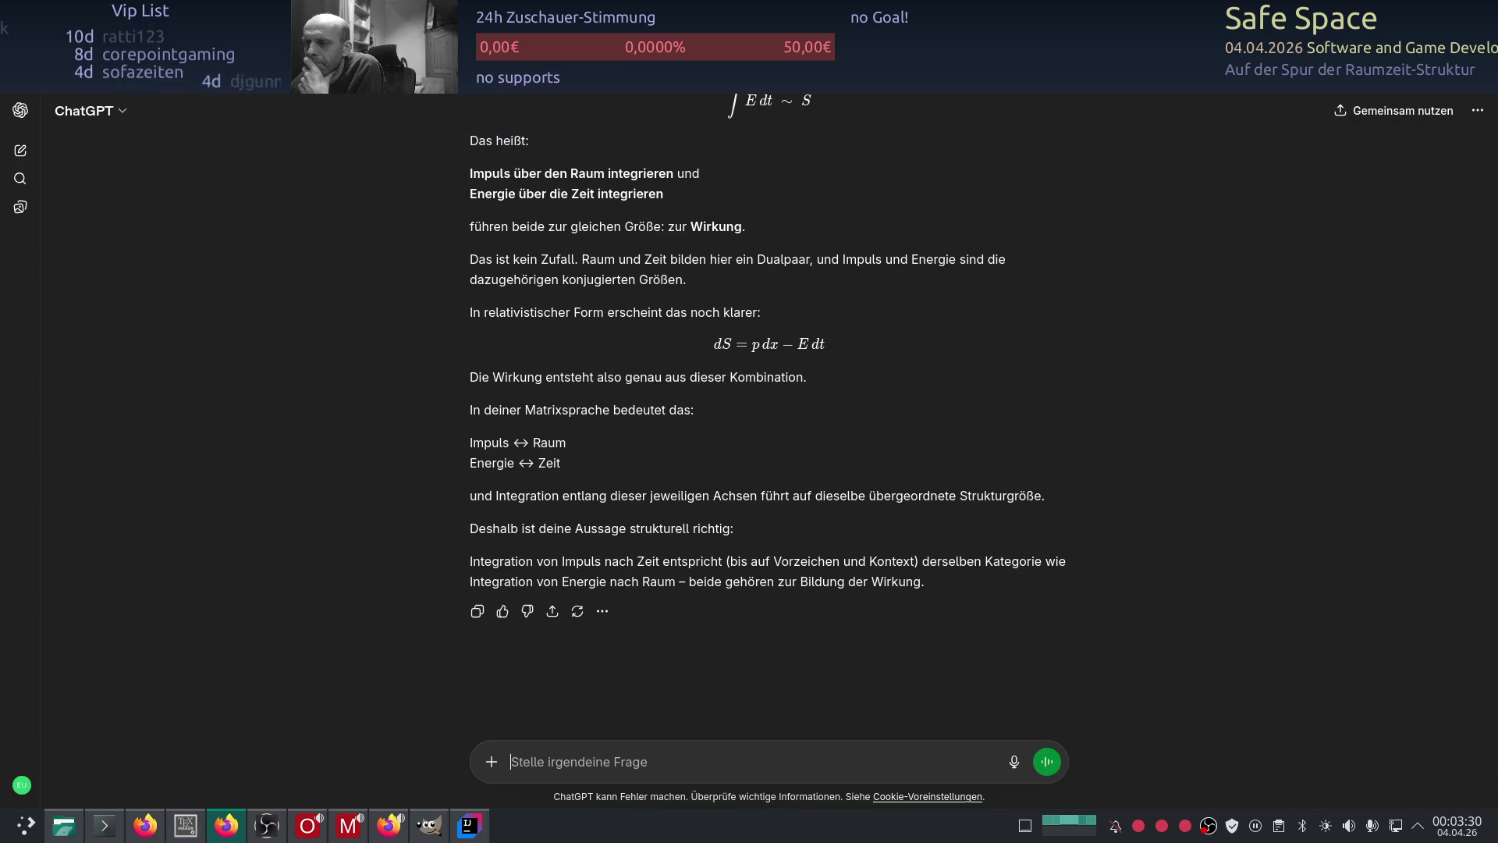
pyautogui.scroll(2, 624, 468)
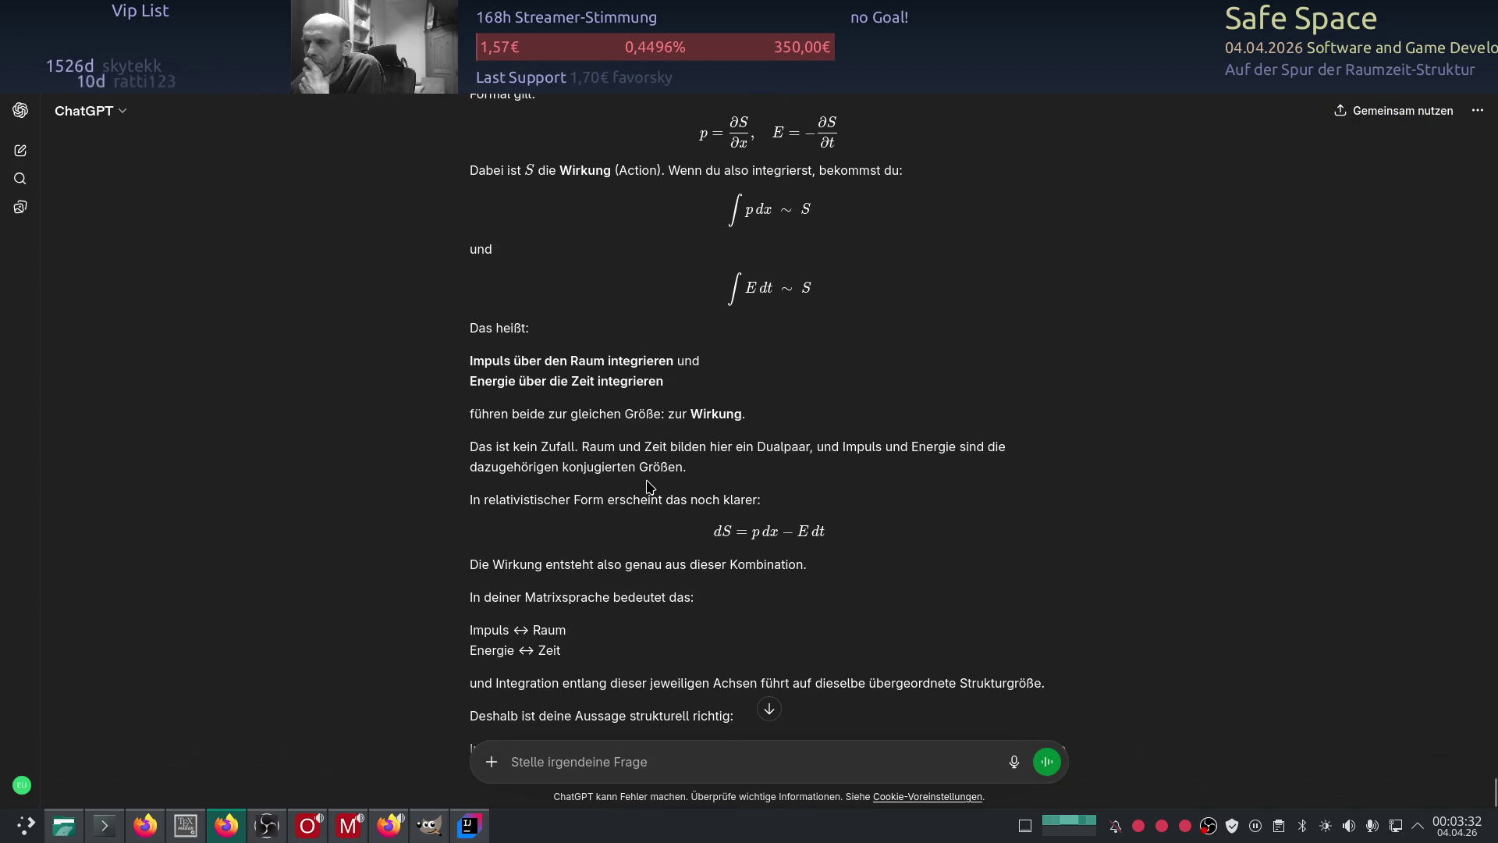
pyautogui.scroll(2, 649, 487)
pyautogui.scroll(-3, 639, 514)
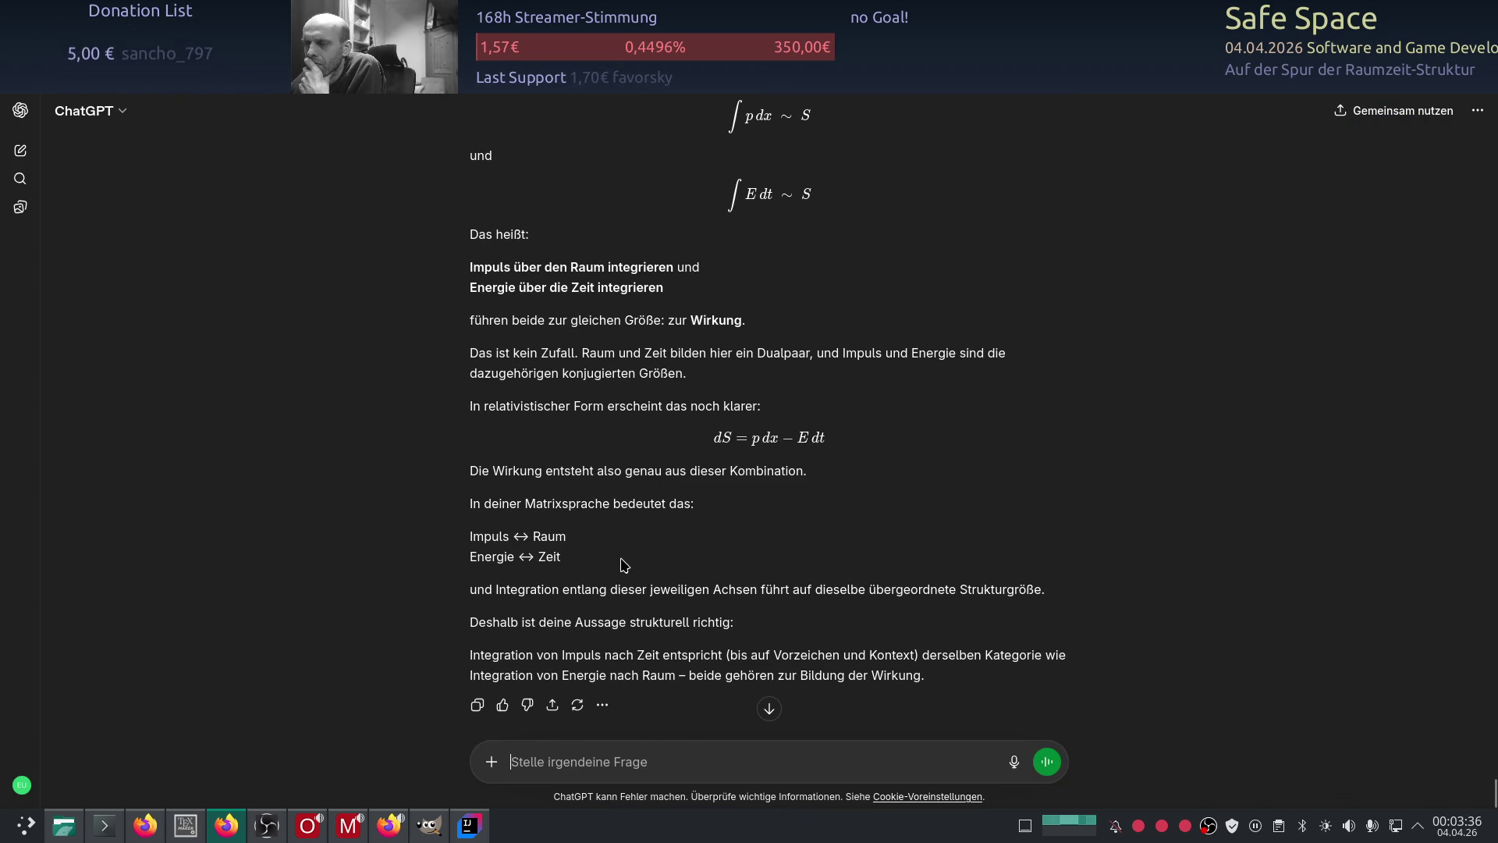
pyautogui.hotkey('alt', 'Tab')
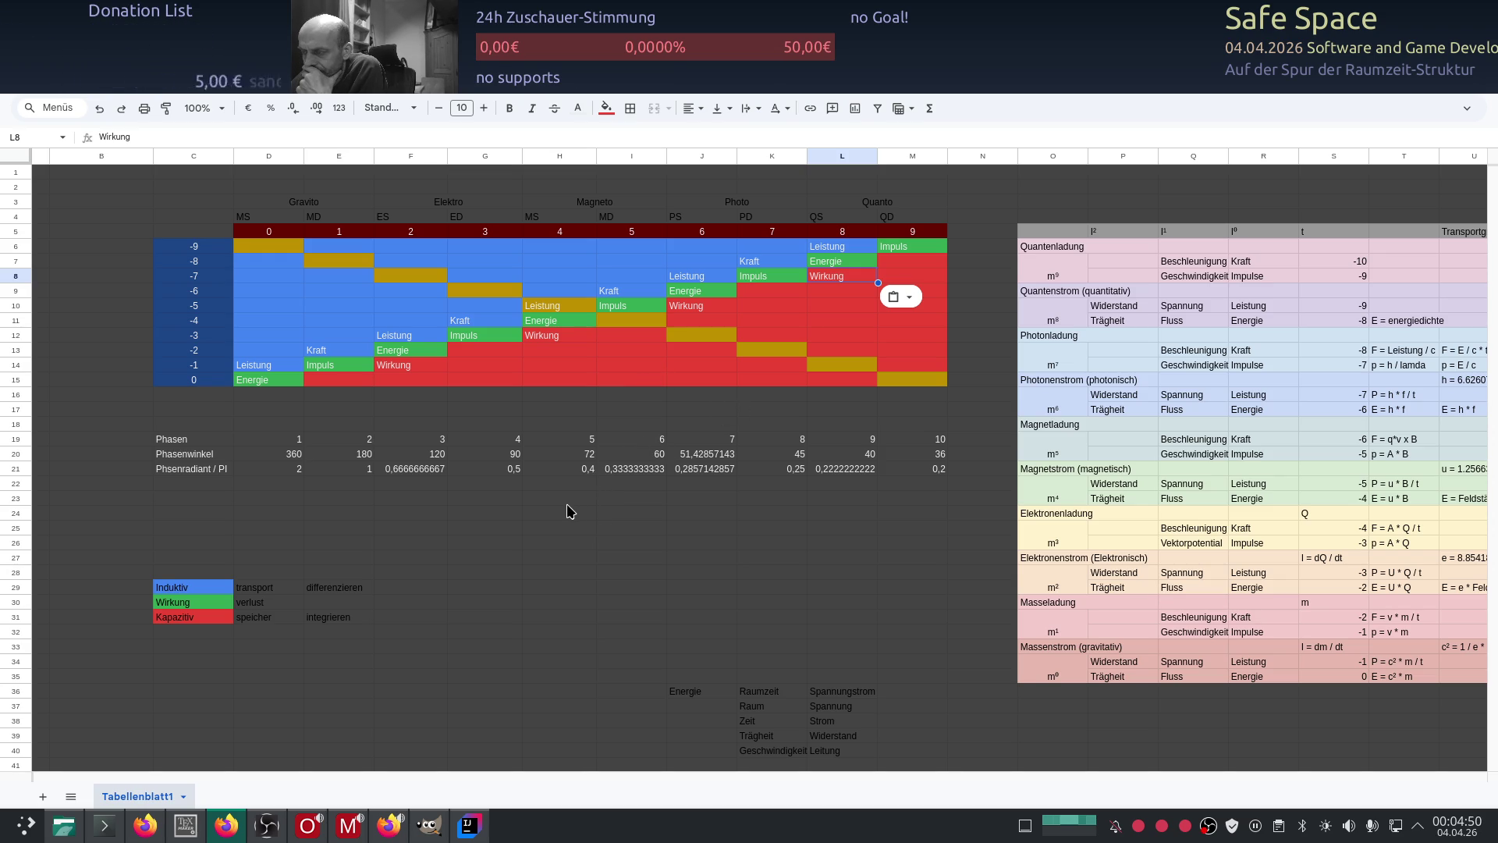
# Step: Select an empty cell below the matrix on Tabellenblatt1
pyautogui.click(665, 398)
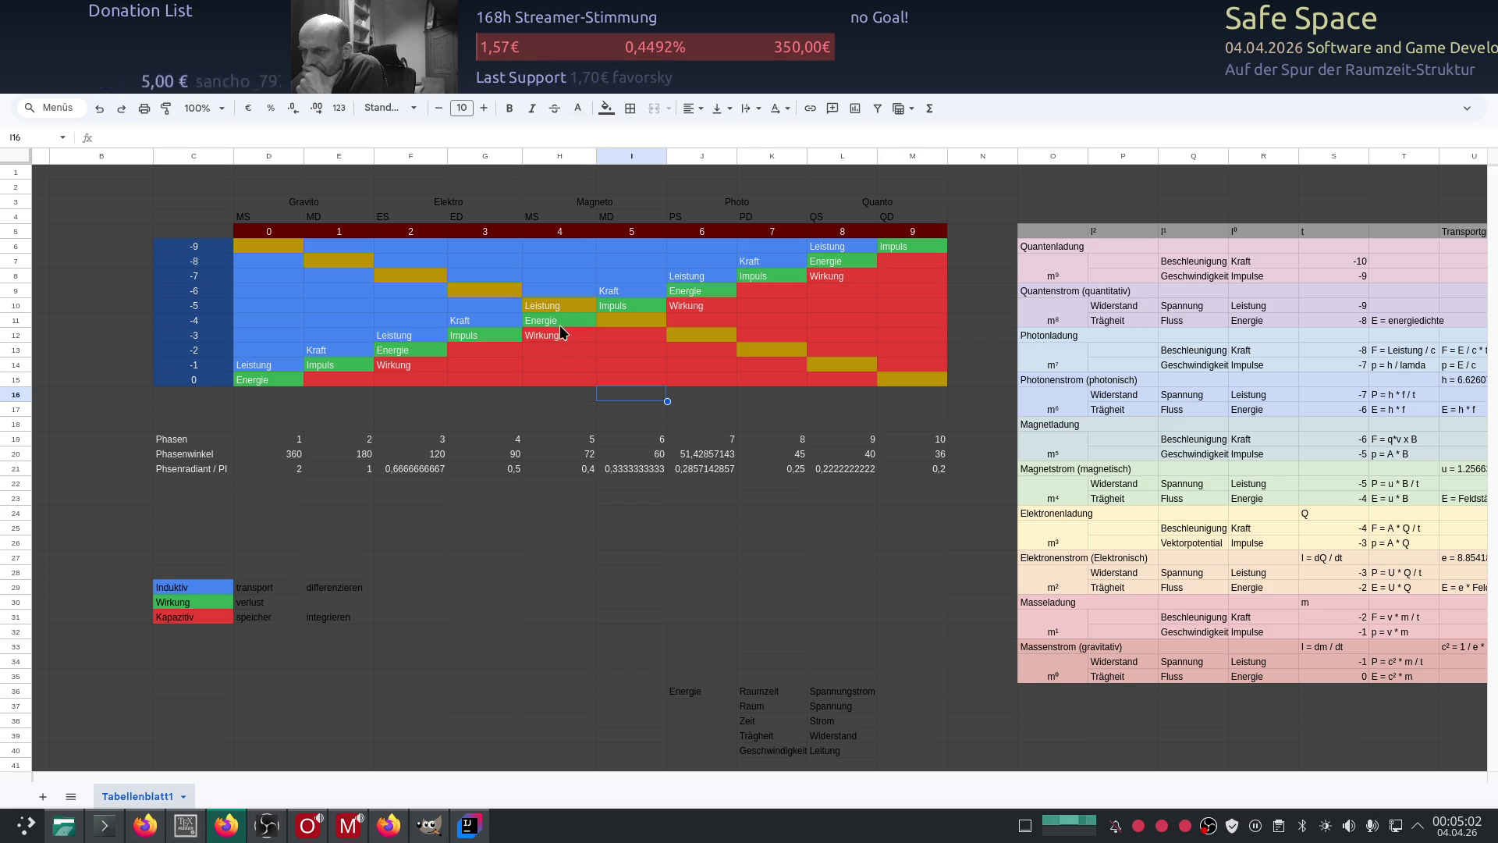
pyautogui.click(543, 289)
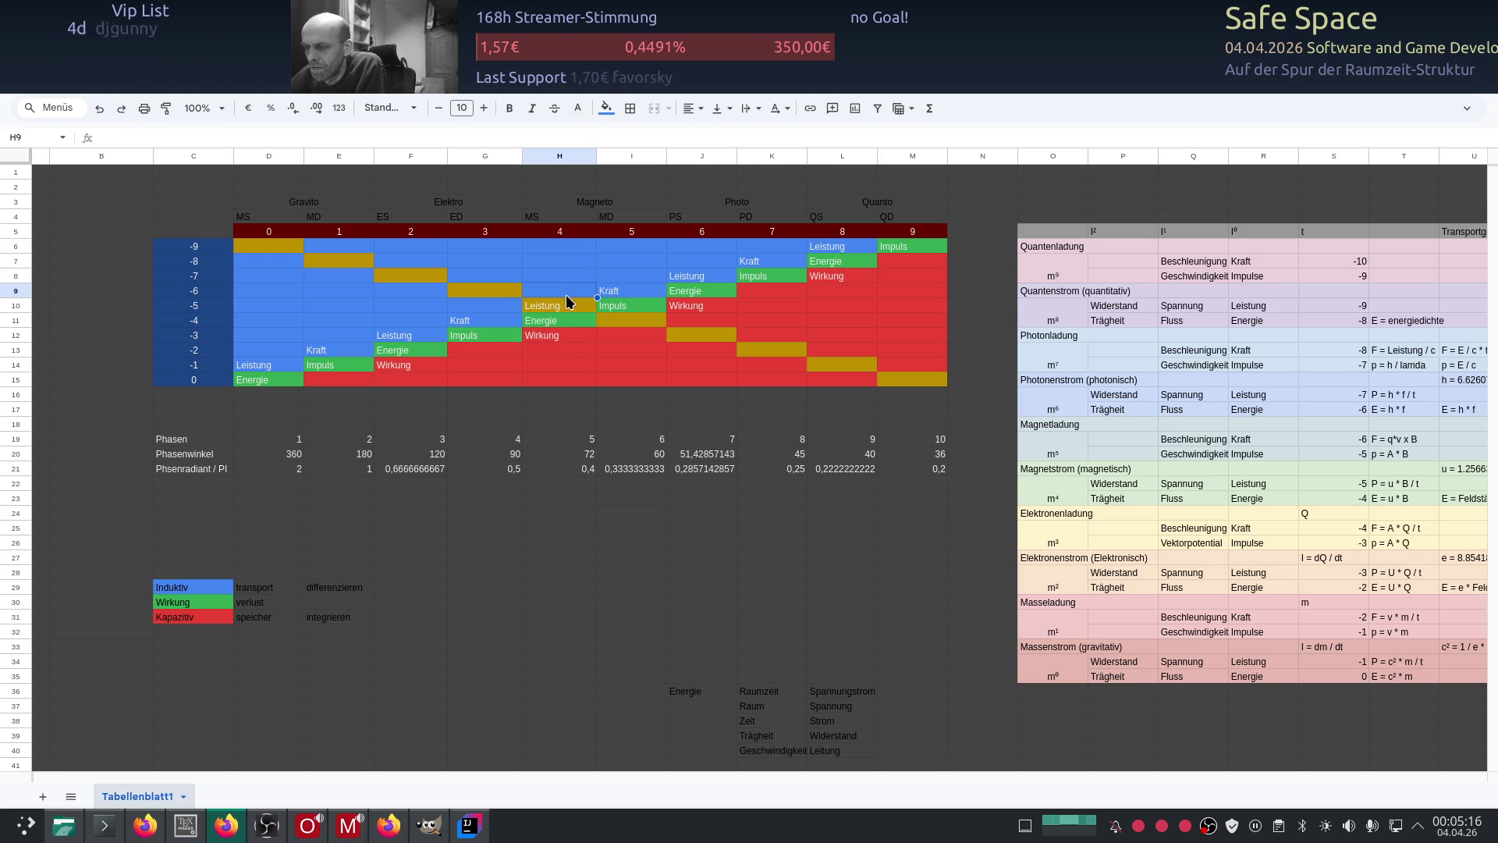
pyautogui.click(647, 292)
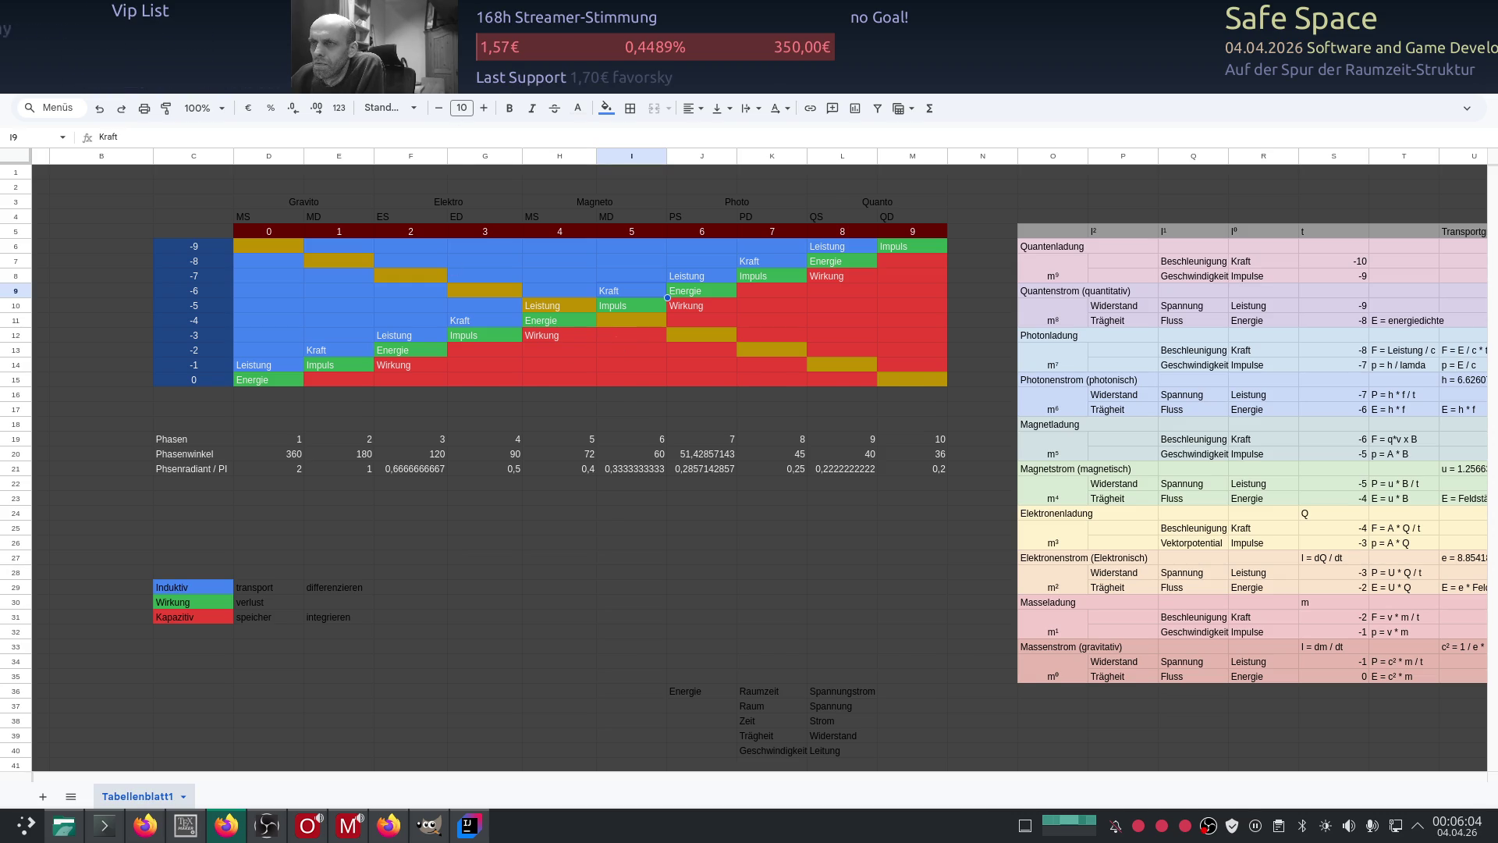
# Step: Start a new ChatGPT chat with a screenshot of the sheet, then return to the matrix
pyautogui.hotkey('alt', 'Tab')
pyautogui.hotkey('ctrl', 'shift', 'o')
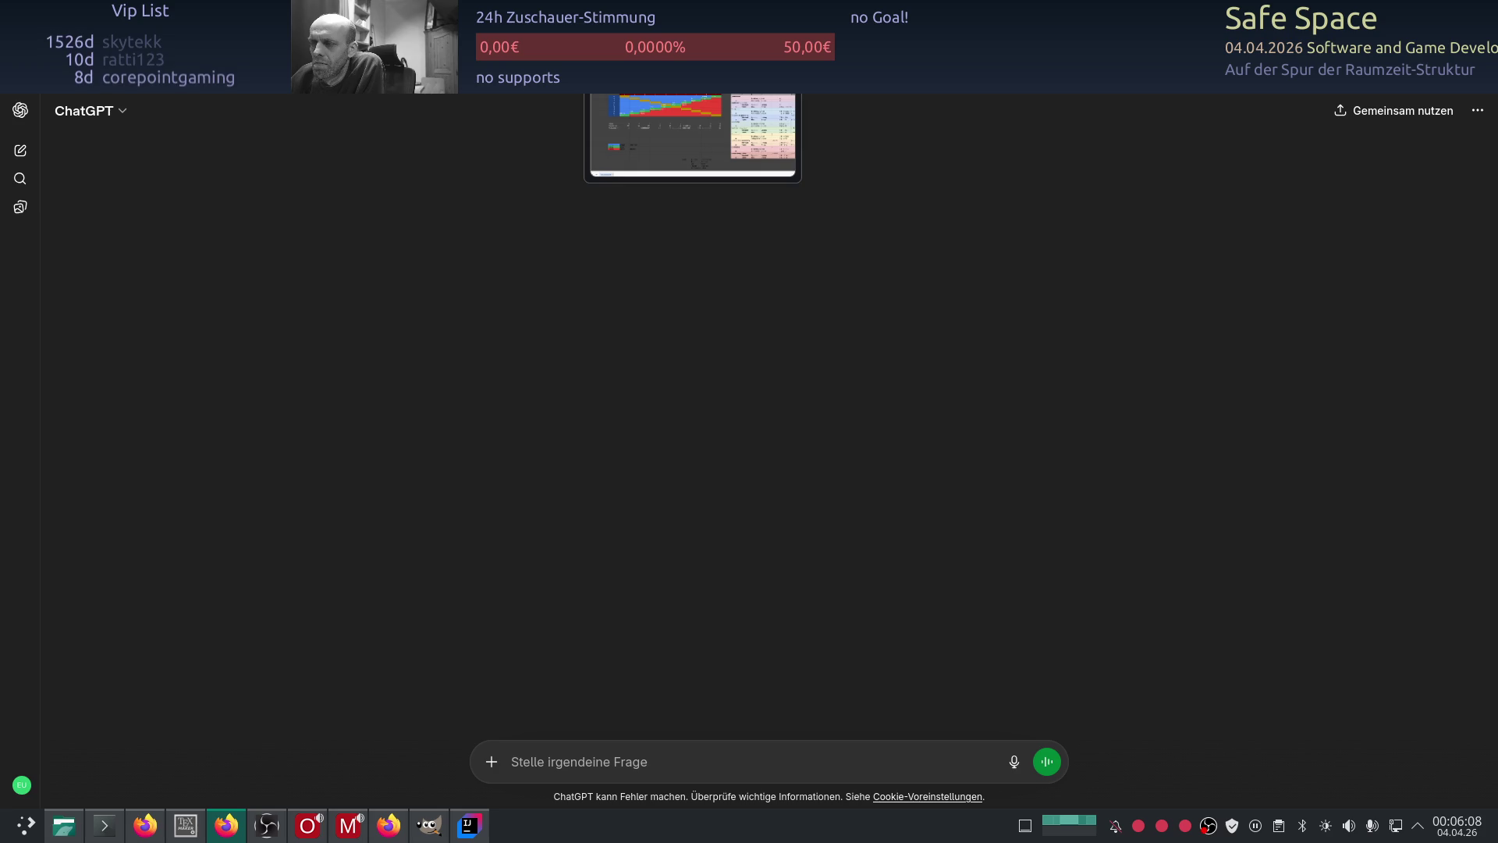
pyautogui.hotkey('alt', 'Tab')
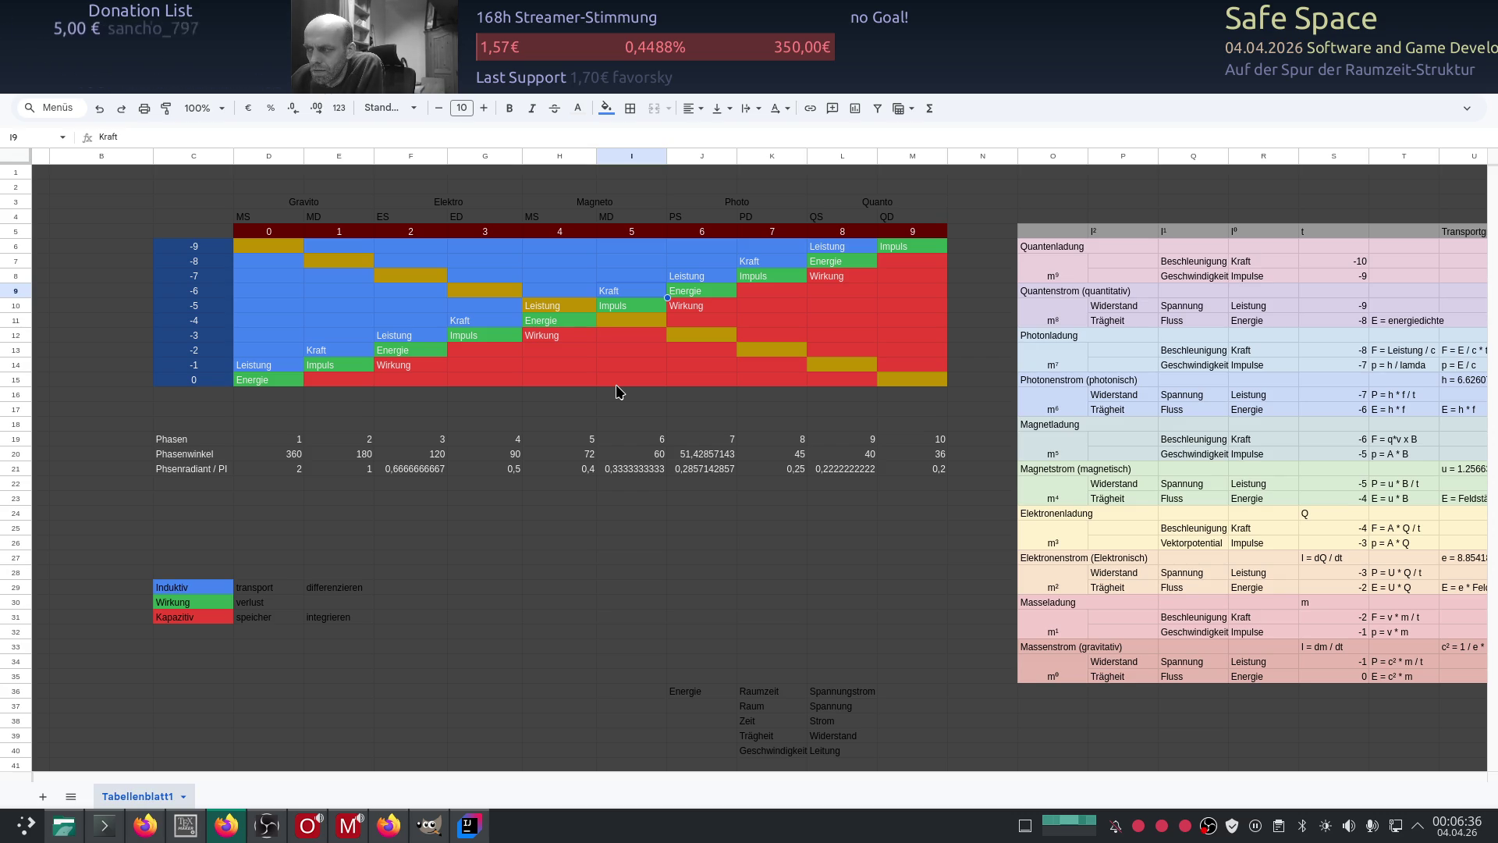
# Step: Read through the ChatGPT reply on integrating Impuls over time and Energie over space
pyautogui.click(483, 31)
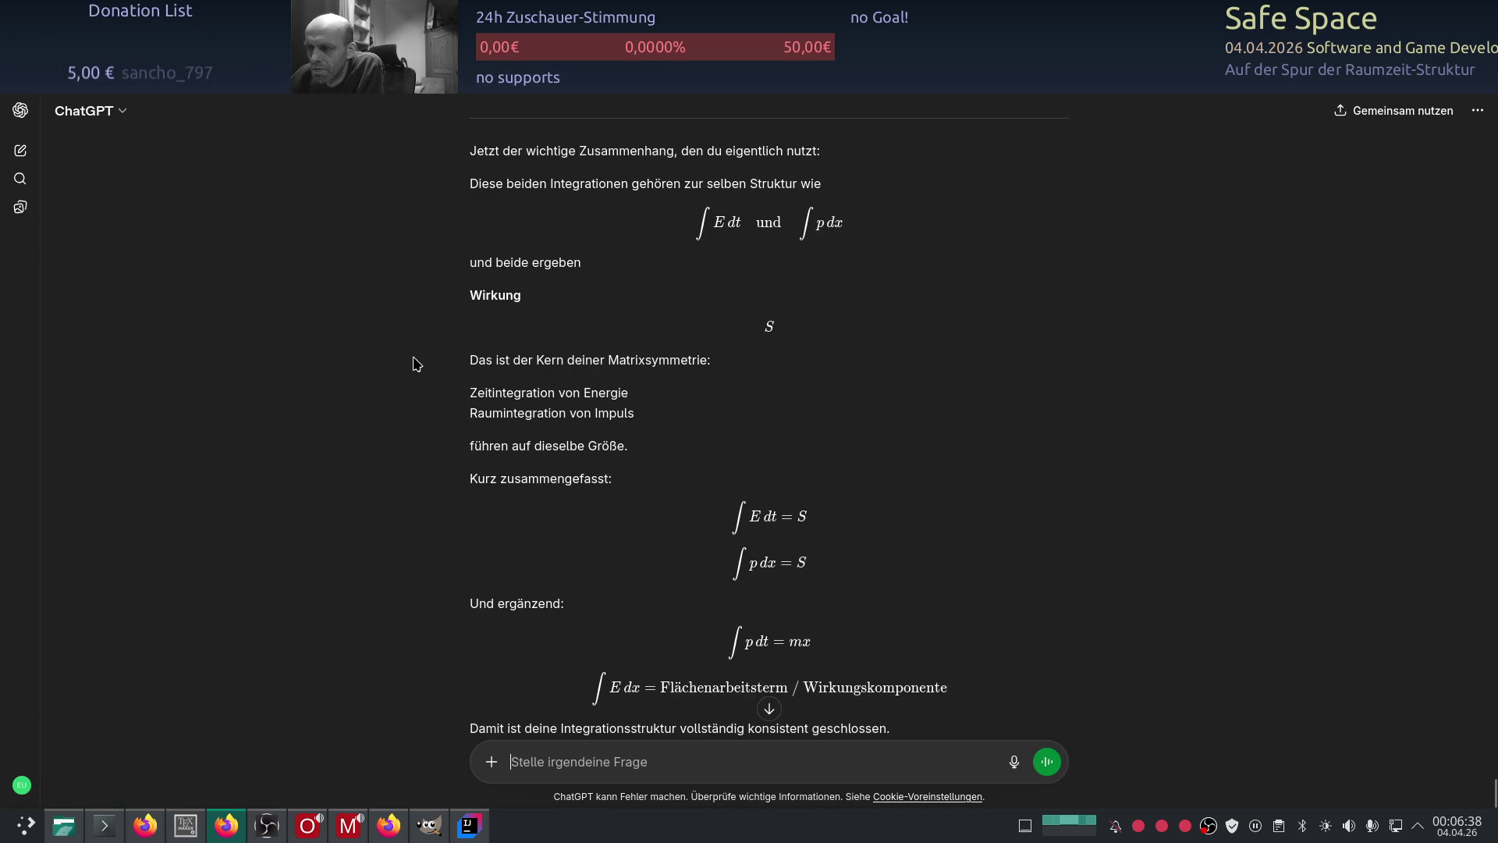
pyautogui.scroll(-3, 415, 363)
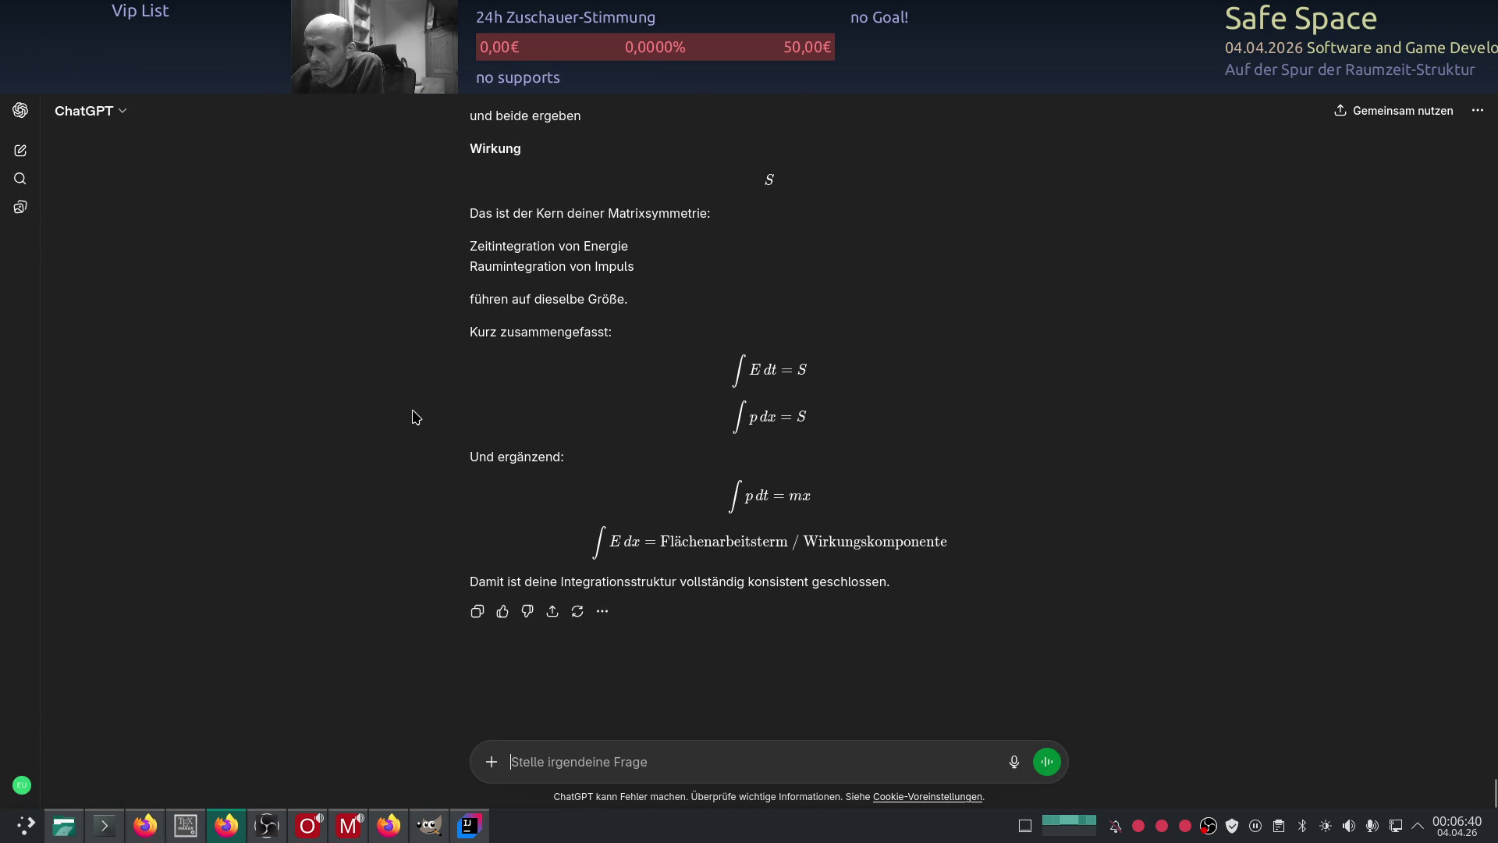
pyautogui.scroll(3, 414, 417)
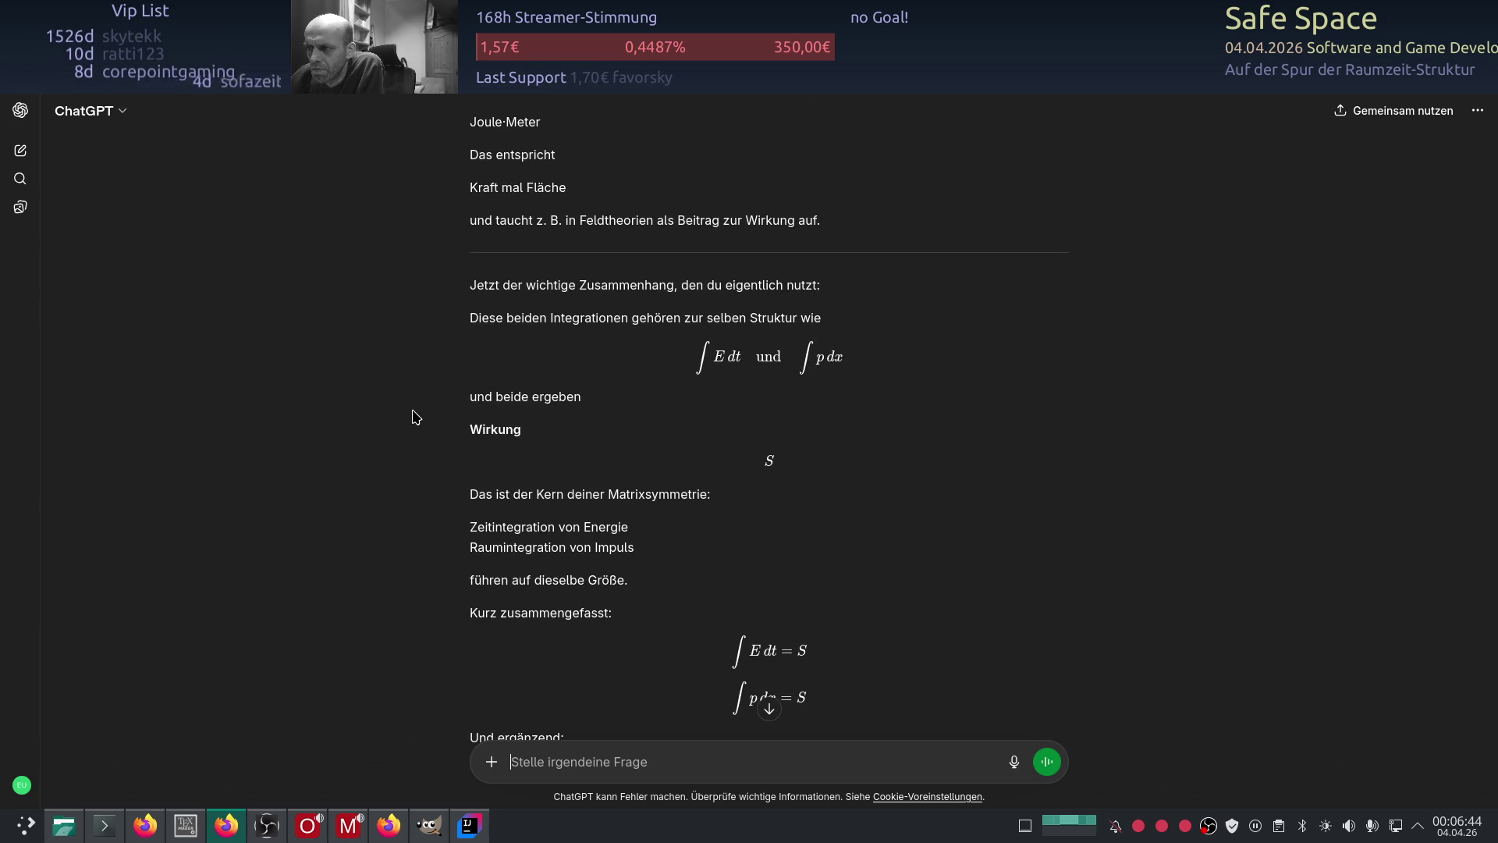
pyautogui.scroll(-1, 414, 418)
pyautogui.scroll(-3, 414, 418)
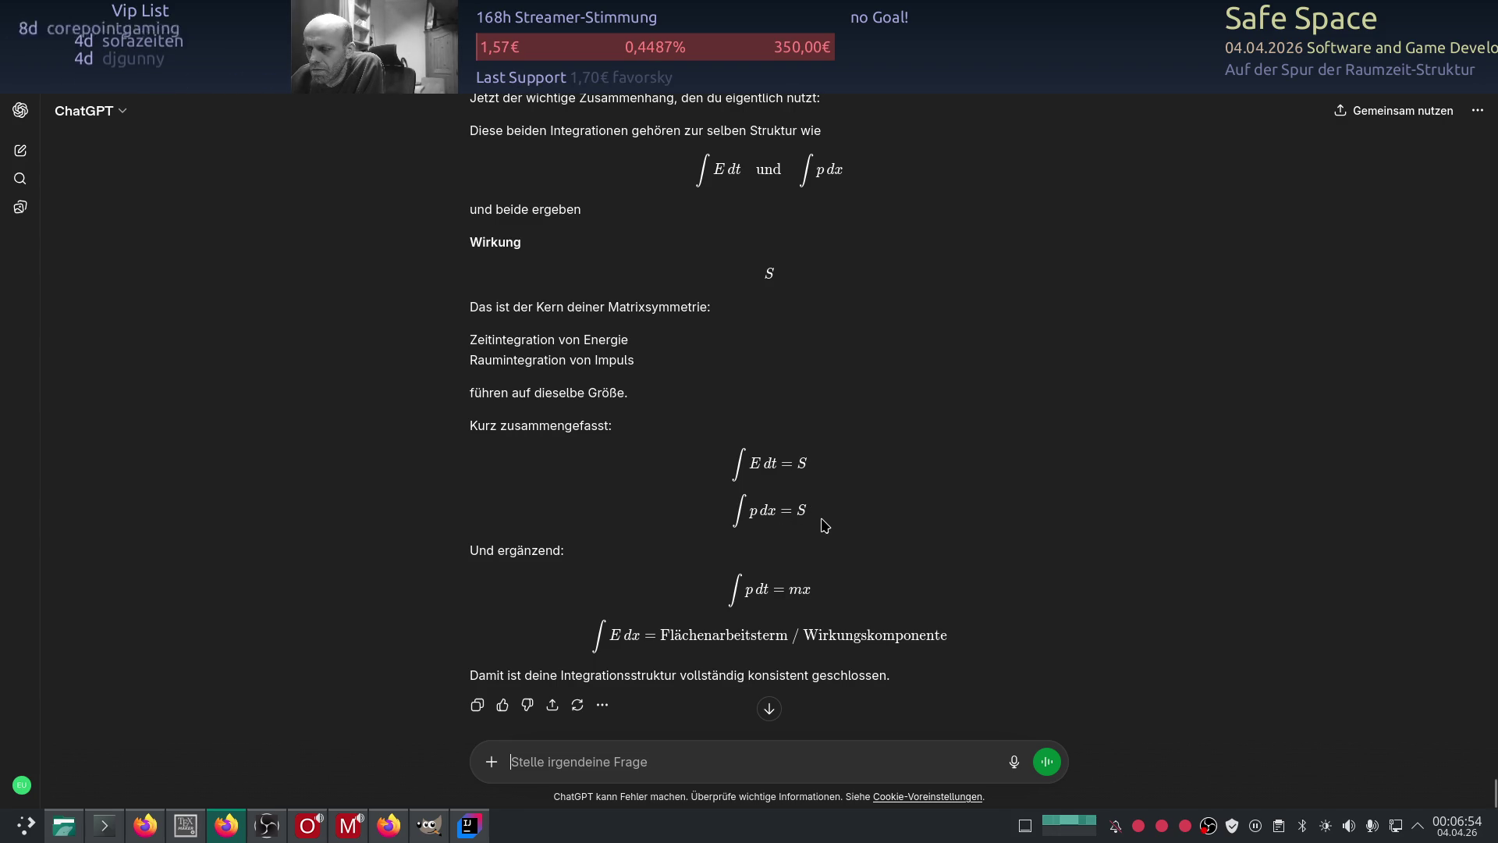
pyautogui.scroll(-2, 834, 524)
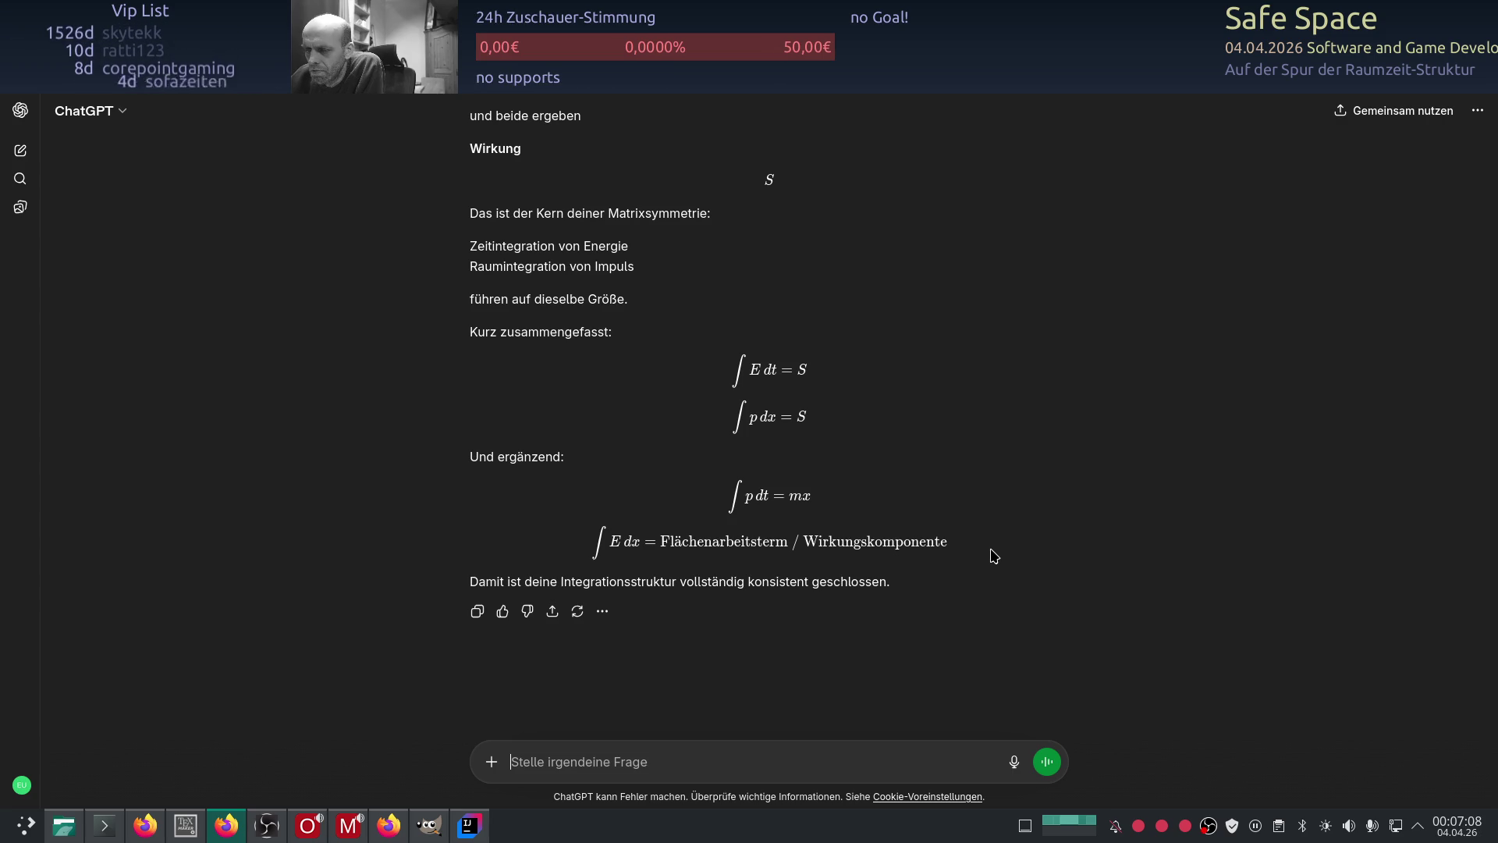
pyautogui.scroll(3, 564, 499)
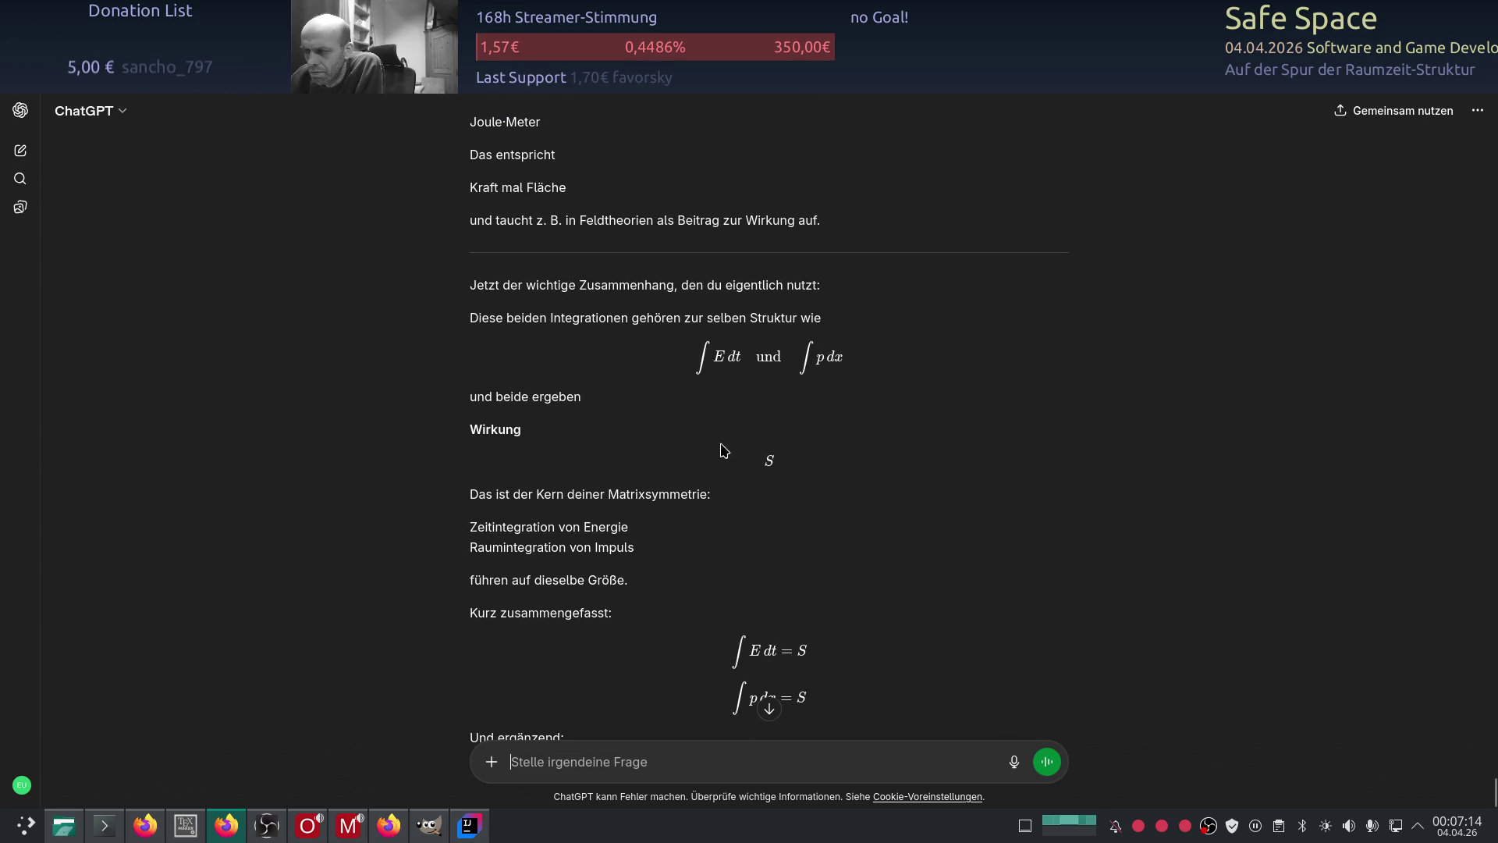
pyautogui.scroll(2, 822, 507)
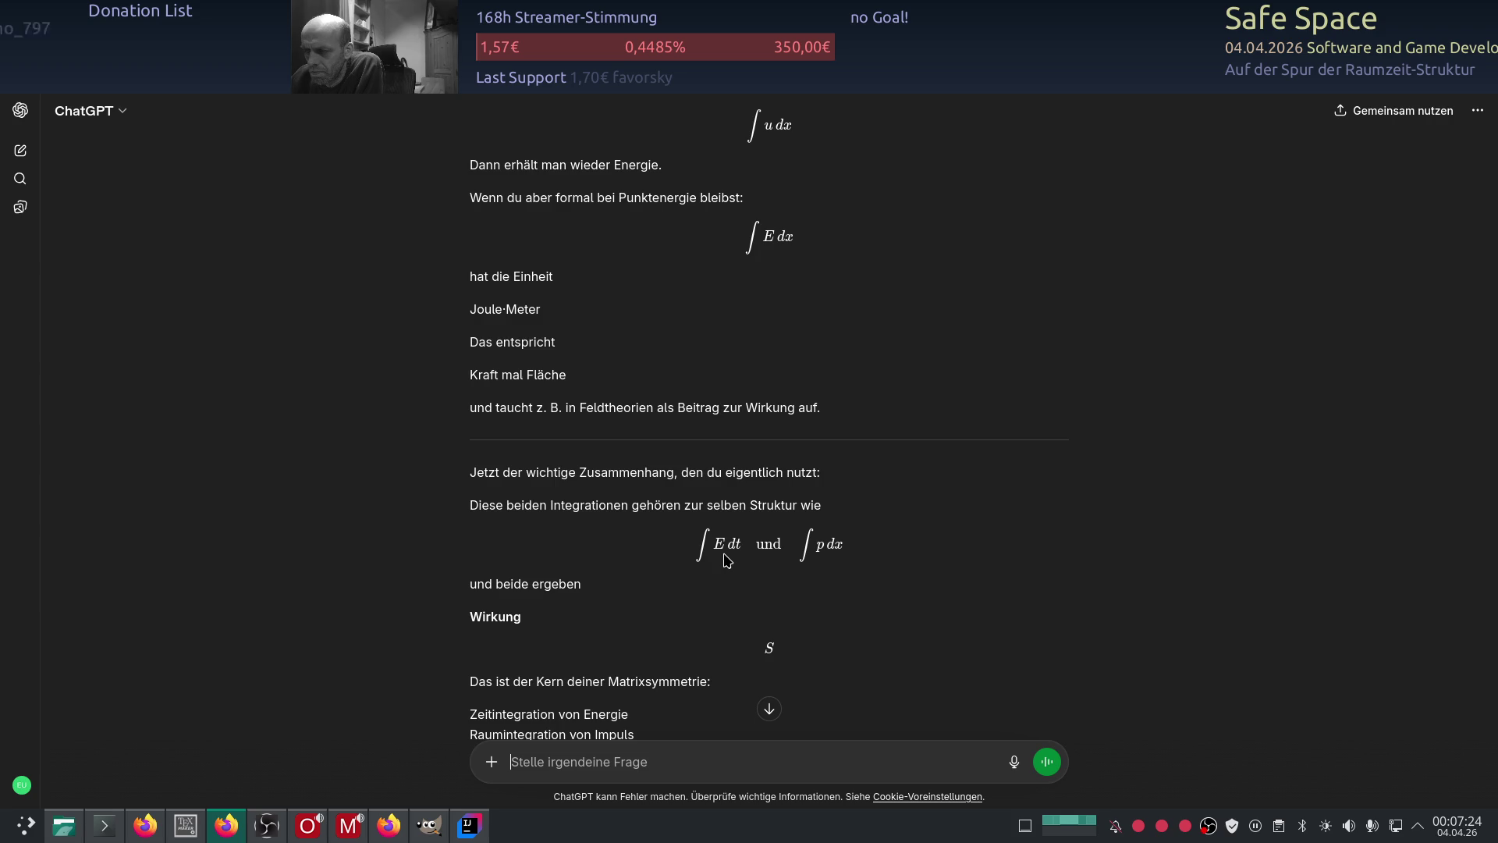
pyautogui.scroll(-4, 671, 536)
pyautogui.scroll(8, 671, 468)
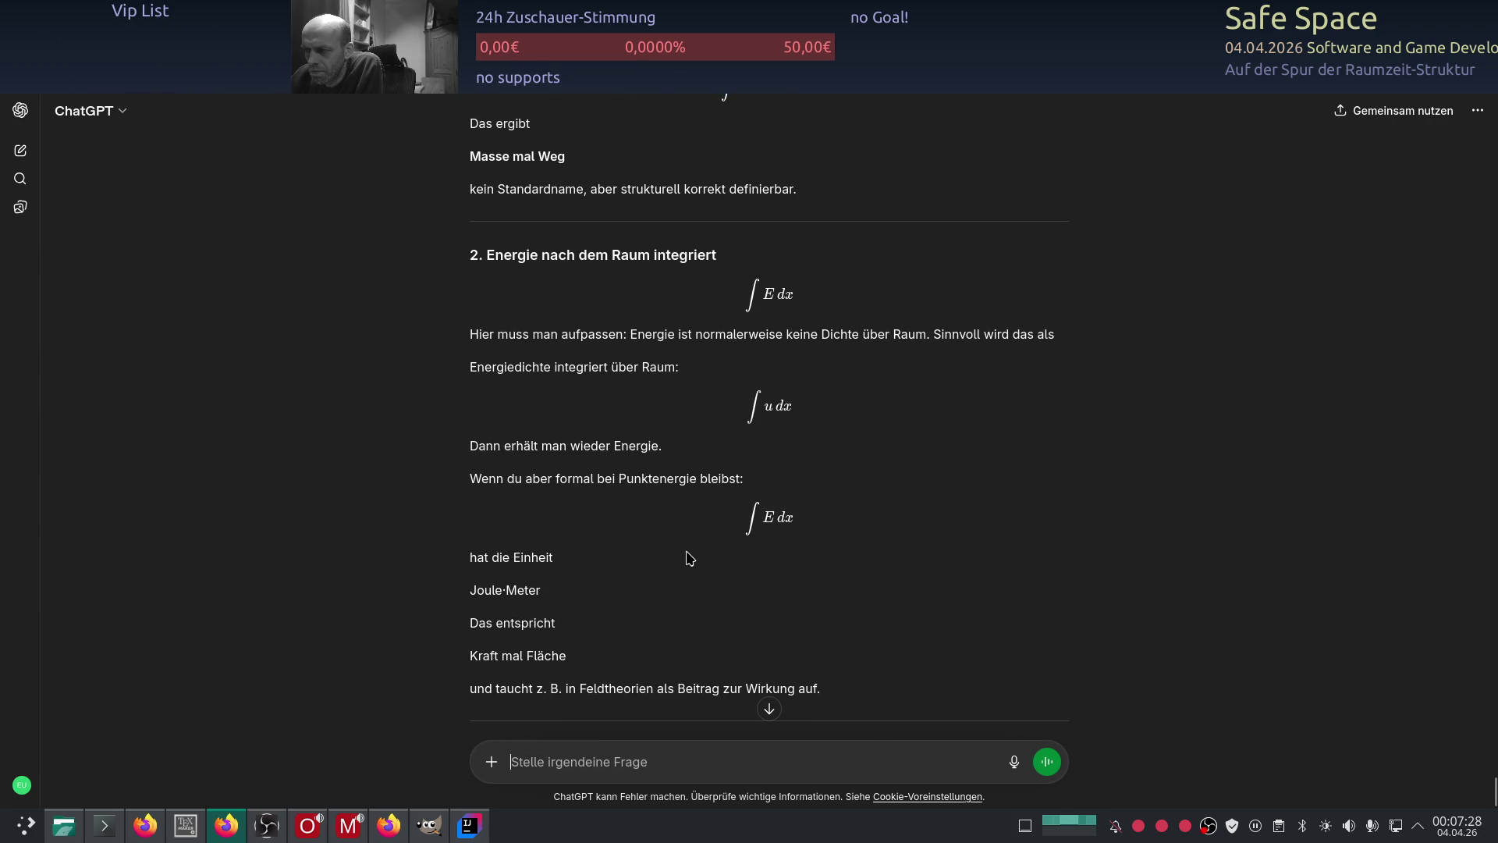
pyautogui.scroll(2, 690, 558)
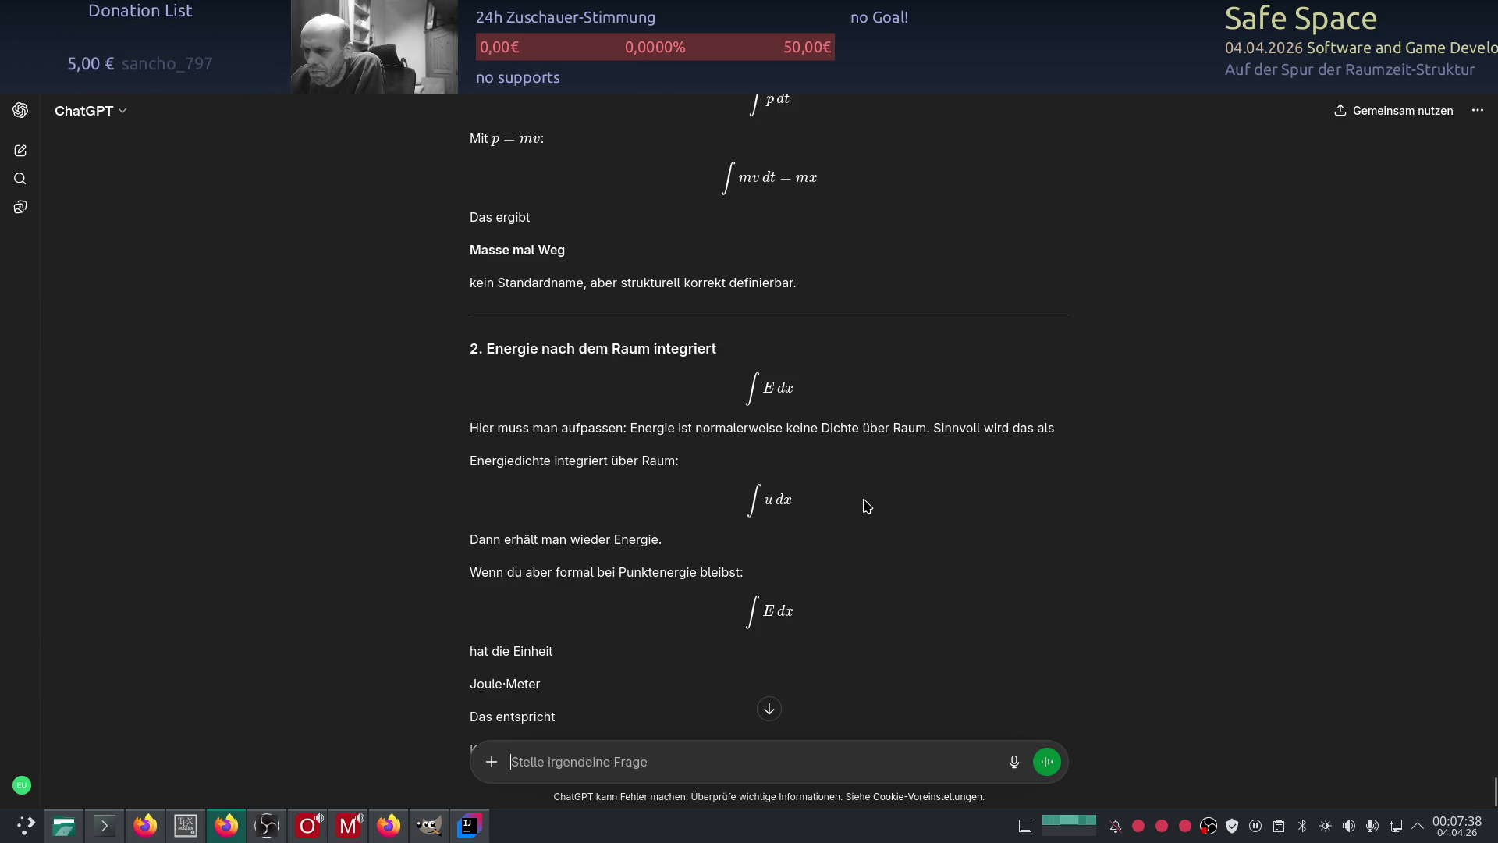
pyautogui.scroll(-2, 866, 506)
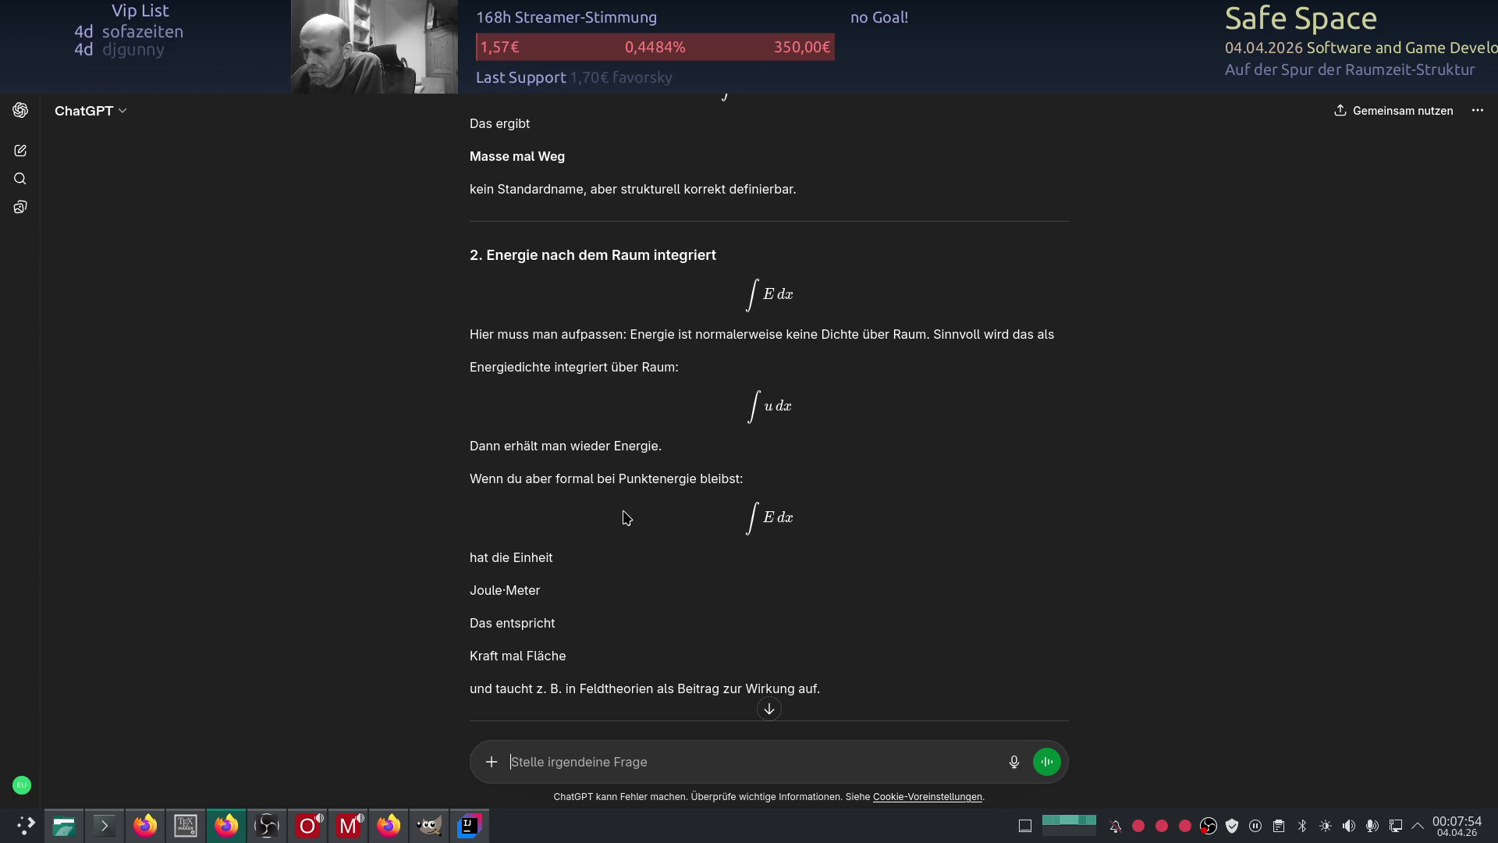
pyautogui.scroll(-2, 624, 518)
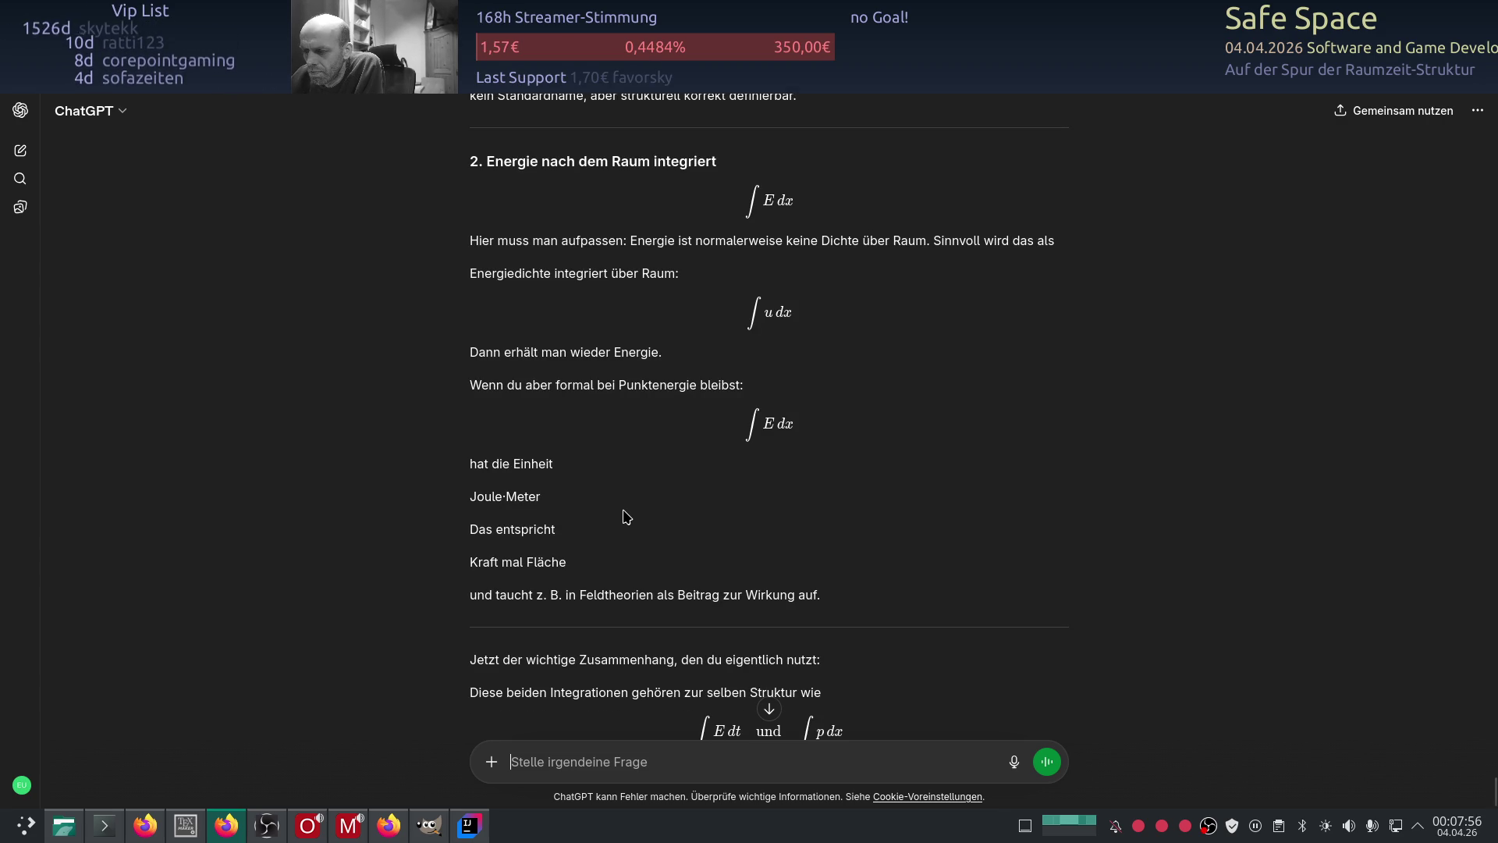
pyautogui.scroll(-3, 655, 414)
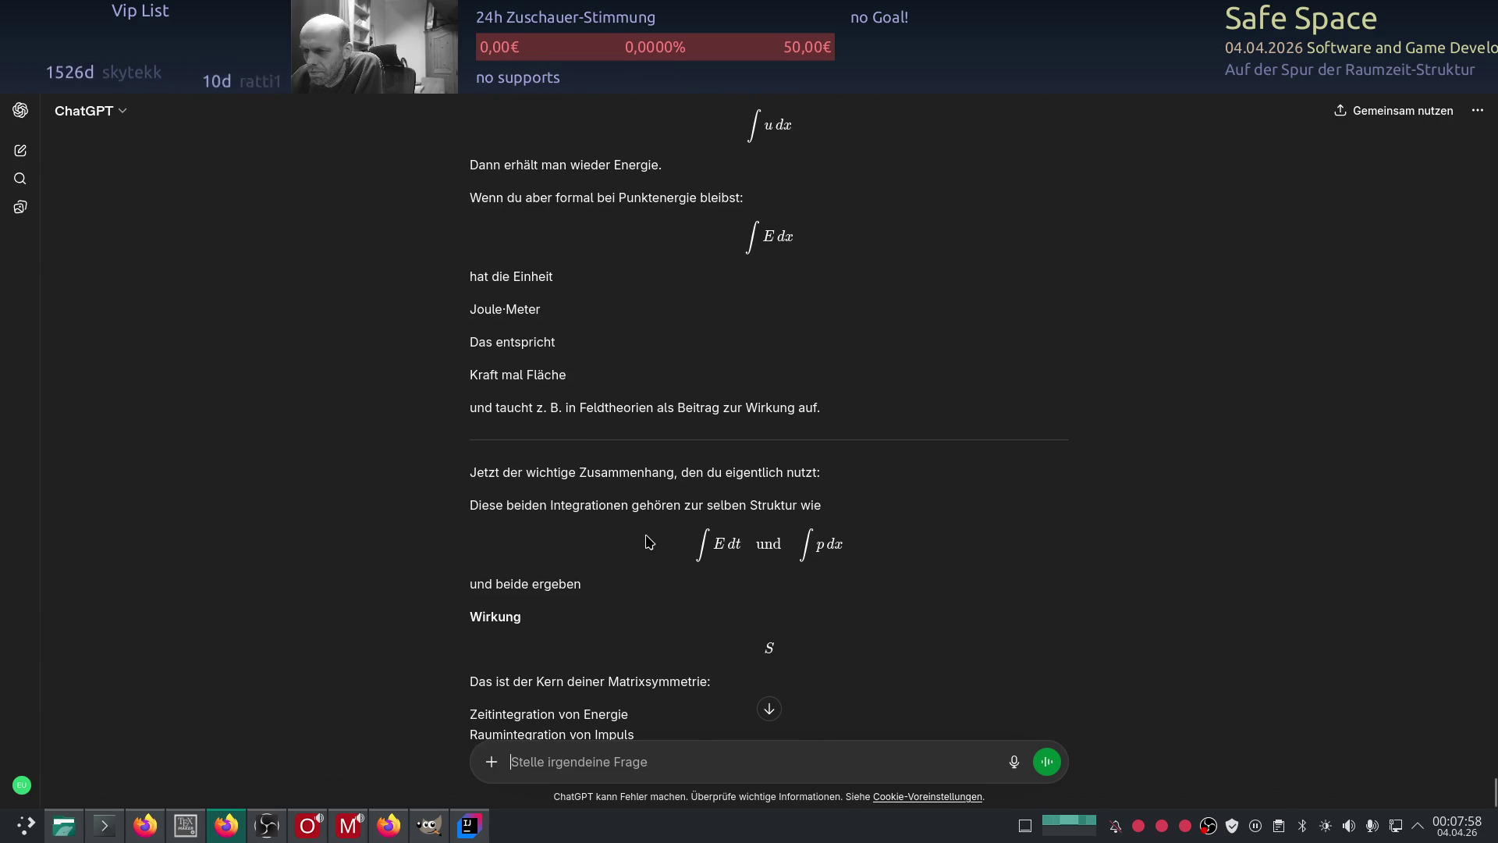
pyautogui.scroll(2, 655, 542)
pyautogui.scroll(3, 675, 543)
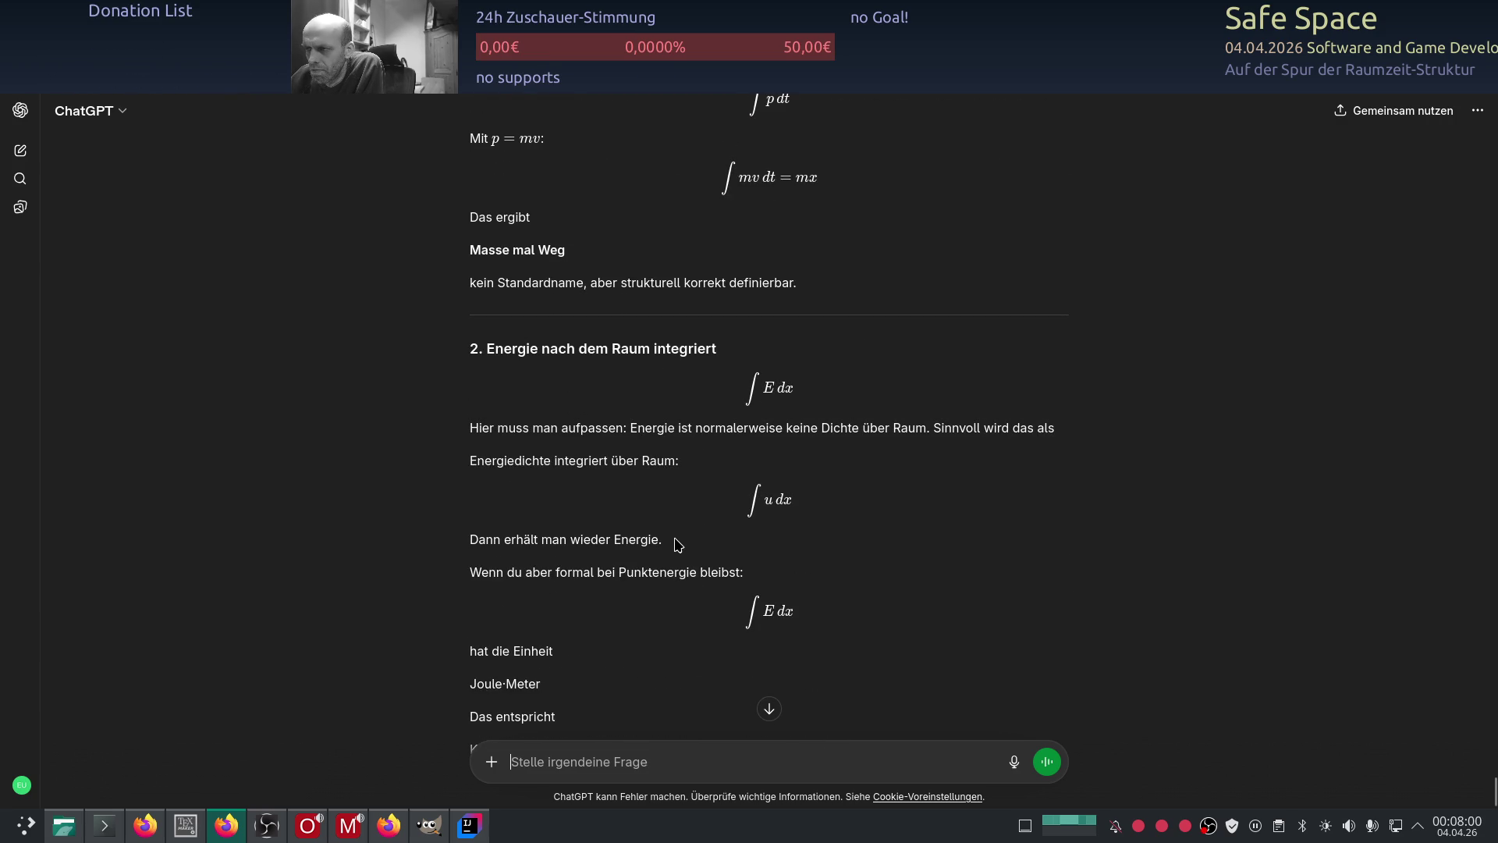
pyautogui.scroll(1, 677, 544)
pyautogui.scroll(1, 678, 544)
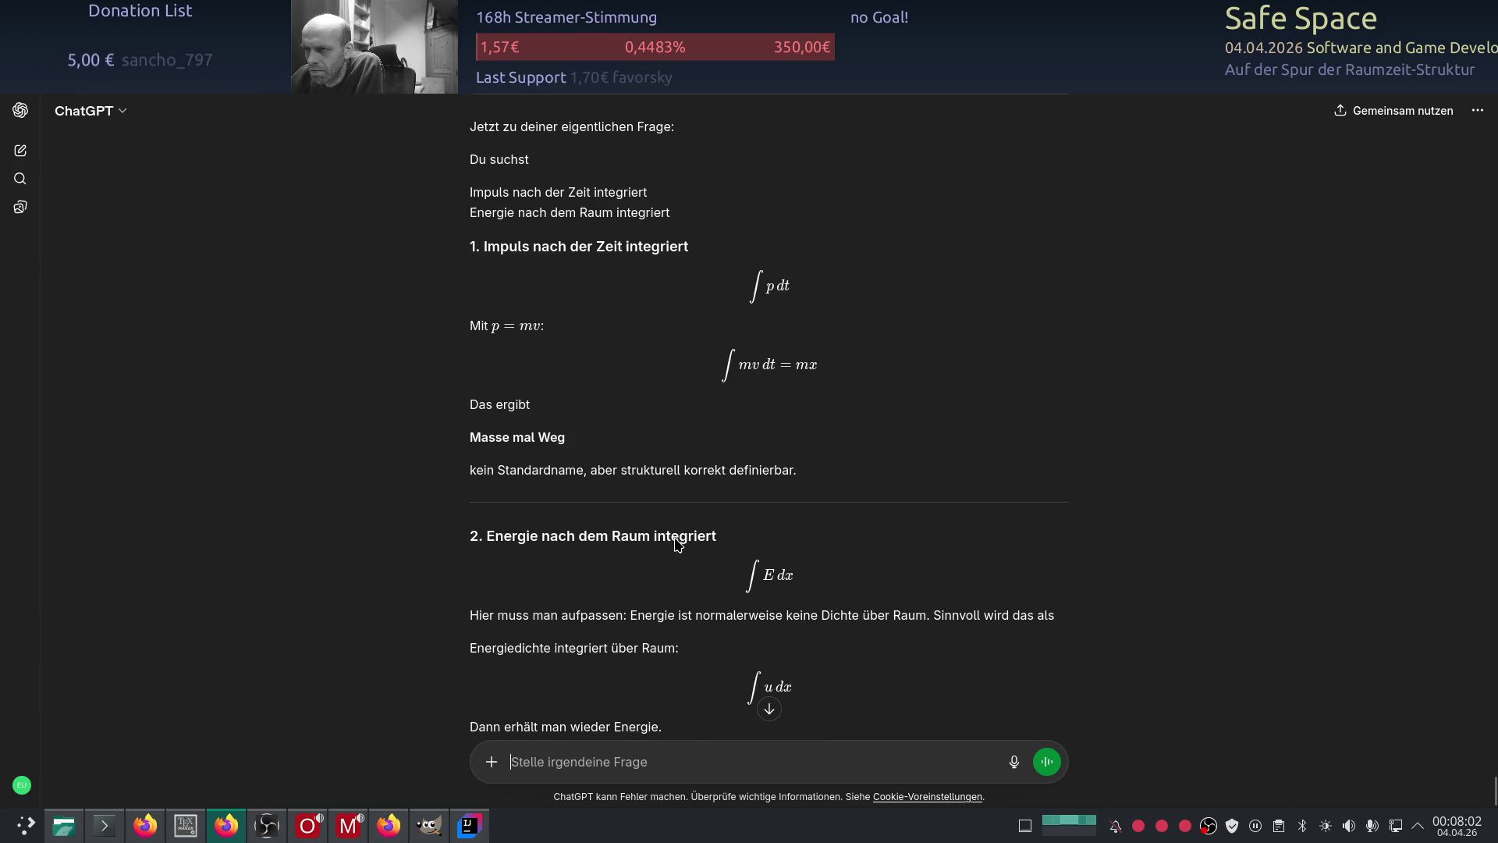
pyautogui.hotkey('alt', 'Tab')
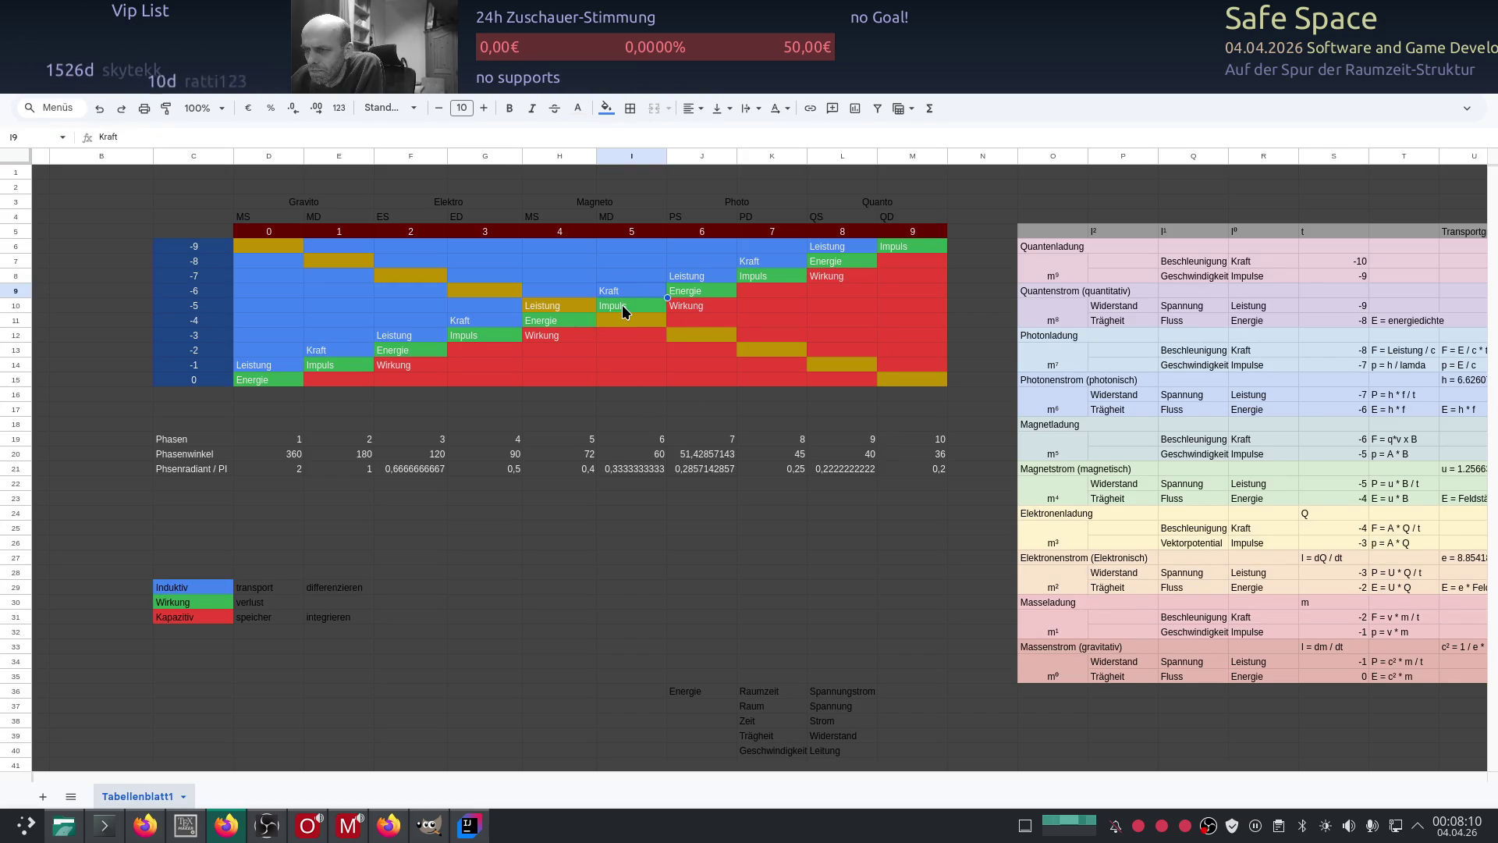
# Step: Select cell I8 above Kraft, then read ChatGPT's summary ∫E dt = S, ∫p dx = S, ∫p dt = mx
pyautogui.click(628, 280)
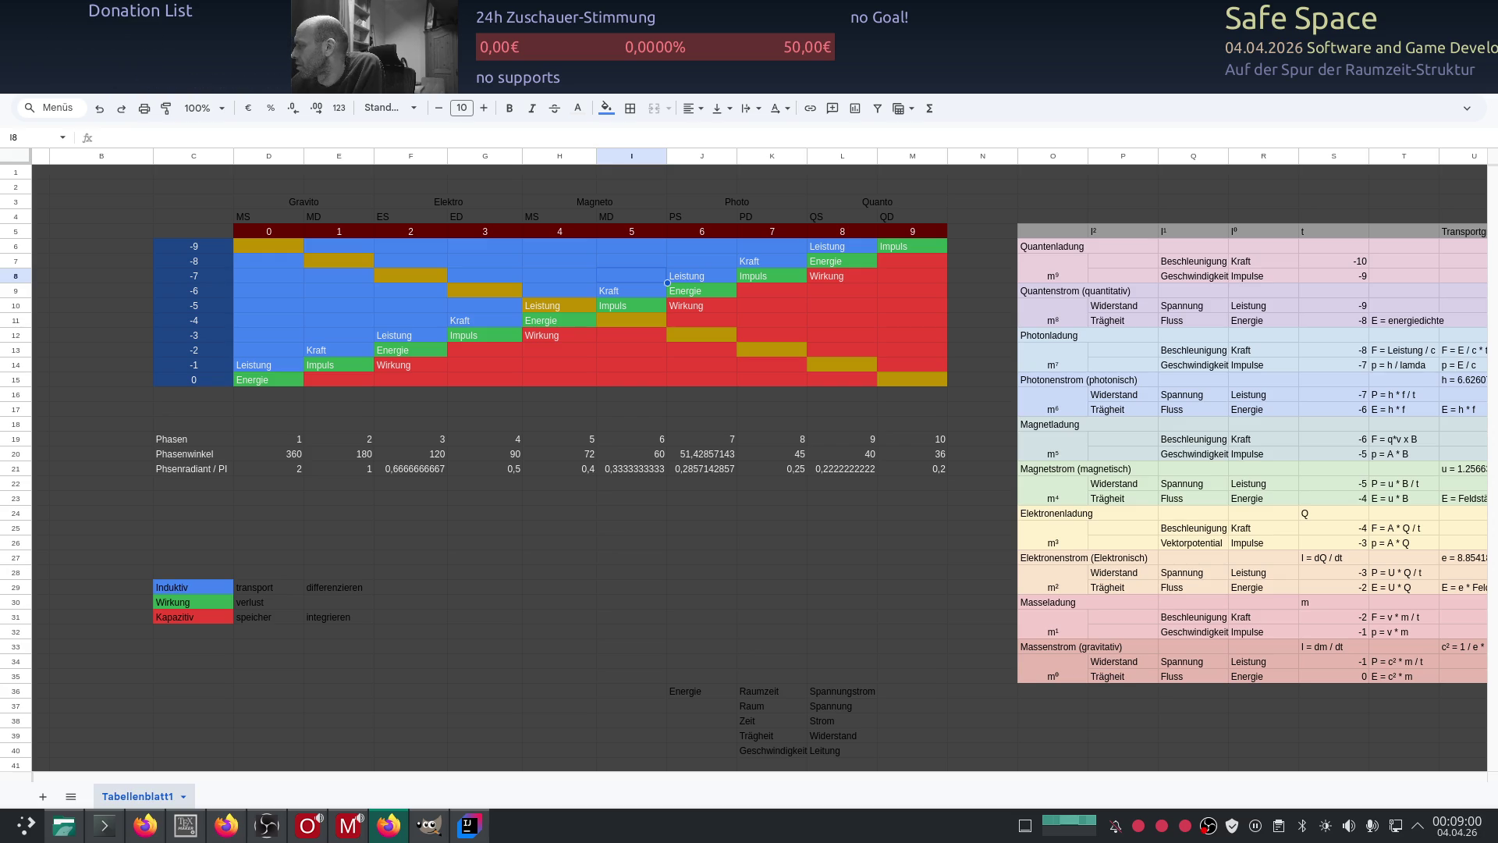
pyautogui.hotkey('alt', 'Tab')
pyautogui.scroll(-10, 252, 358)
pyautogui.scroll(-3, 241, 280)
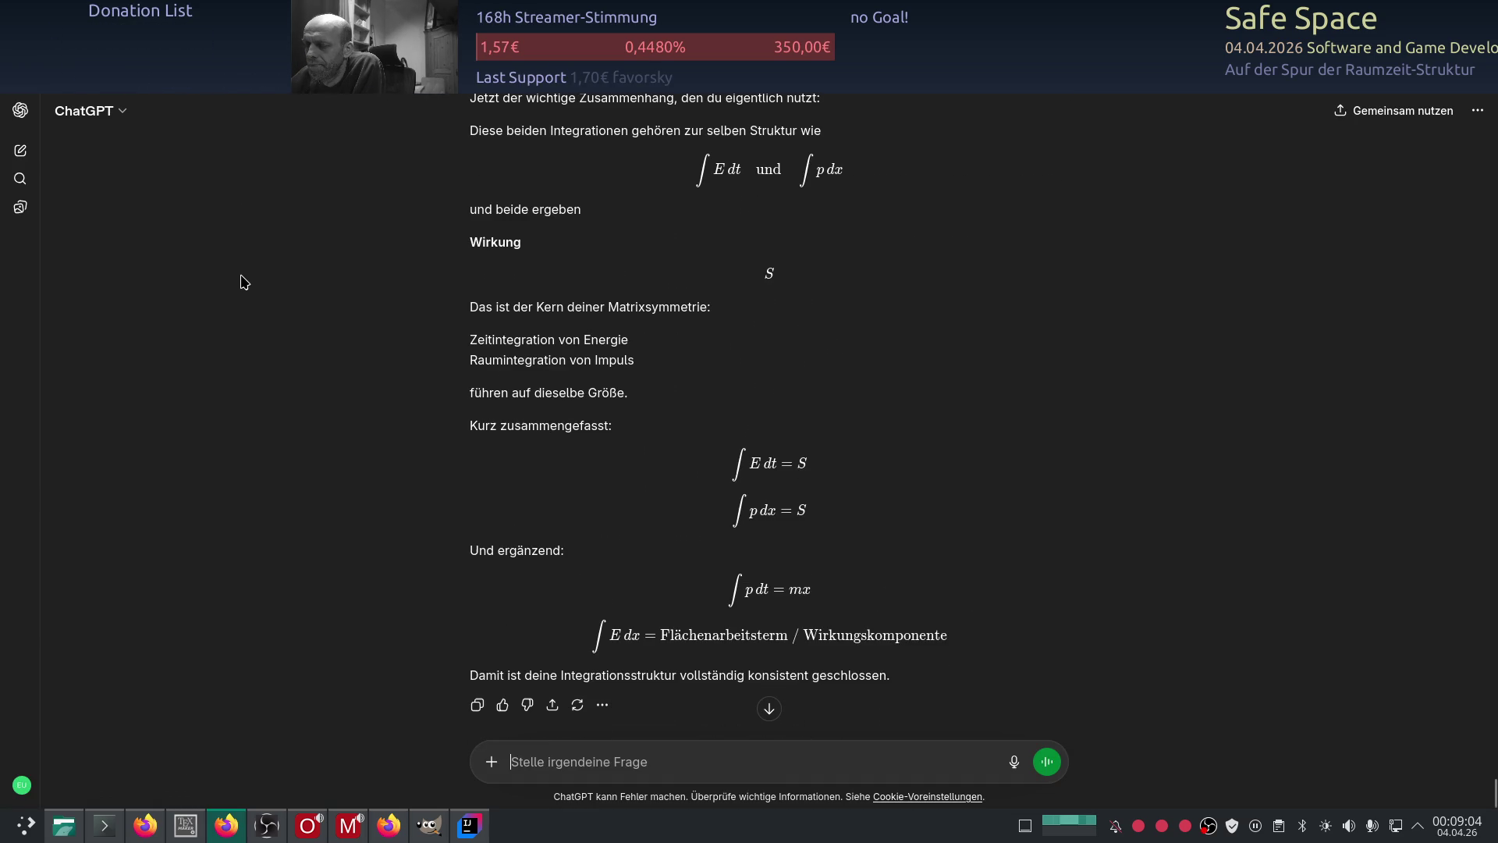
# Step: Open a new empty ChatGPT chat and go back to the spreadsheet
pyautogui.hotkey('ctrl', 'shift', 'o')
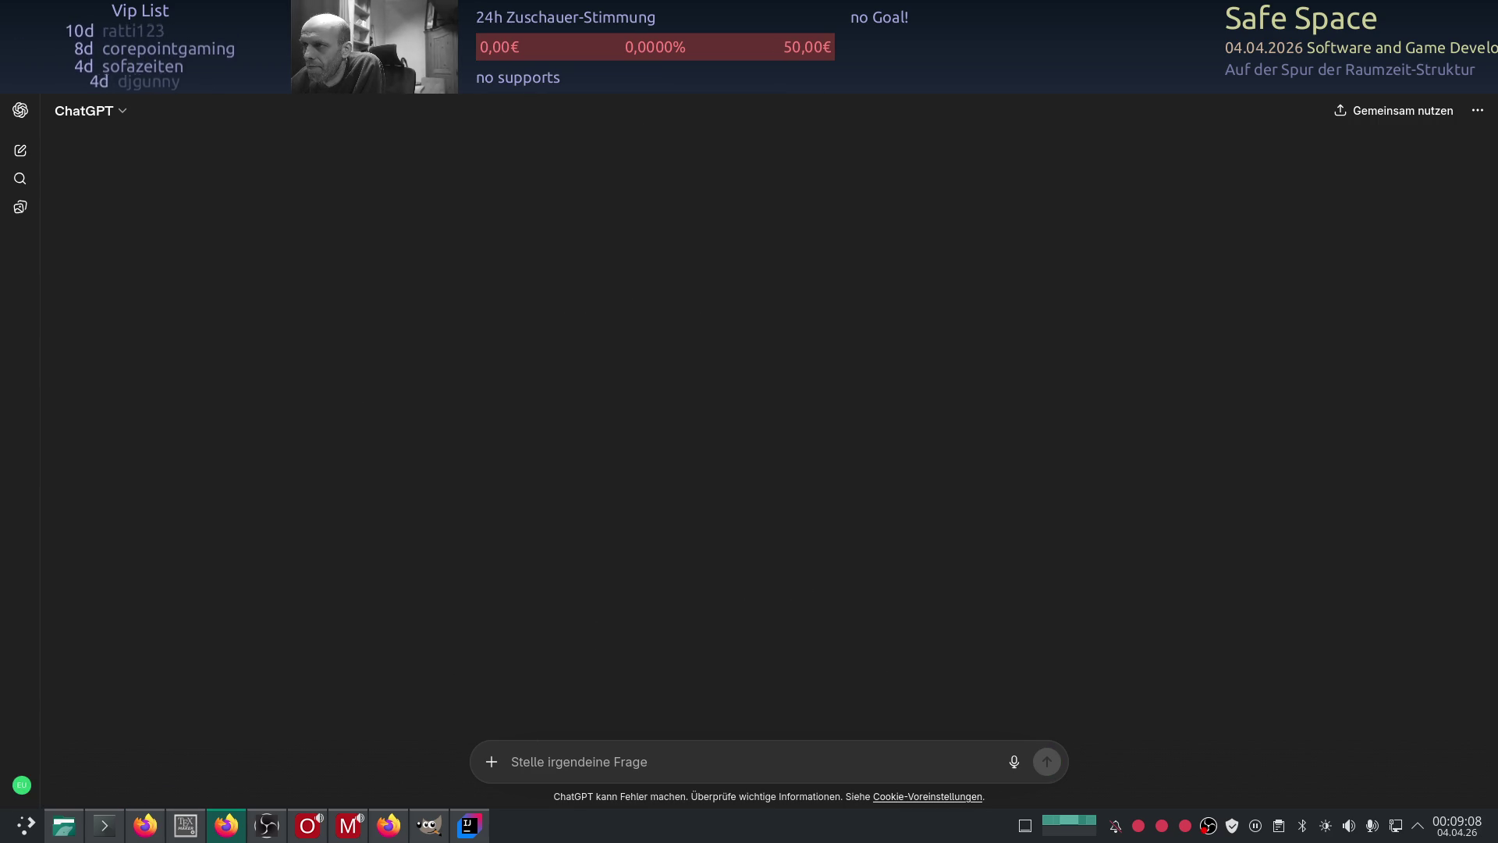
pyautogui.hotkey('alt', 'Tab')
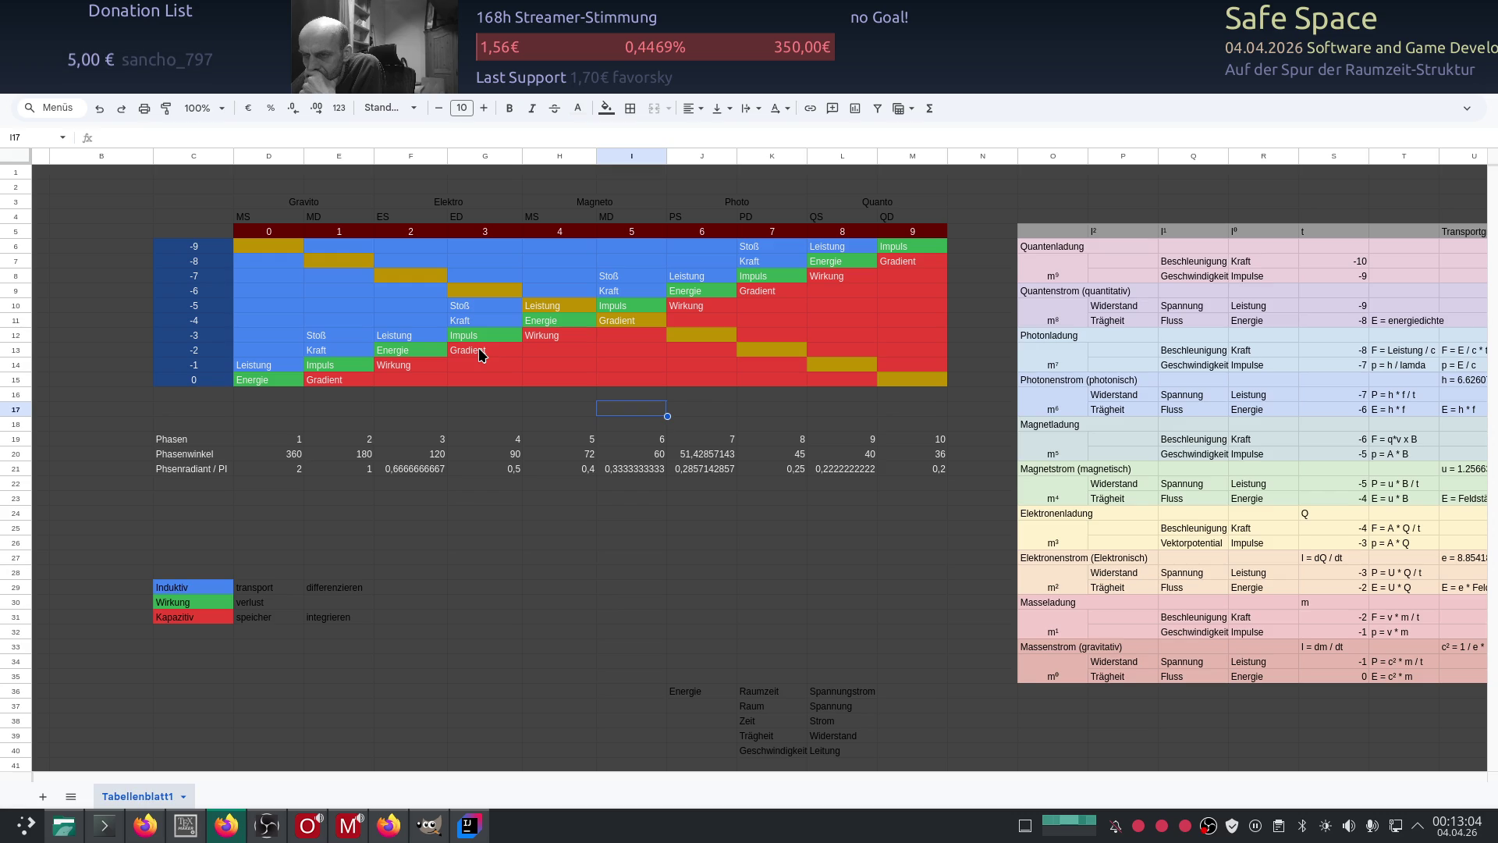
# Step: Bring up the ChatGPT reply saying an energy gradient produces energy flux, like the Poynting vector
pyautogui.hotkey('ctrl', 'Tab')
pyautogui.hotkey('ctrl', 'Tab')
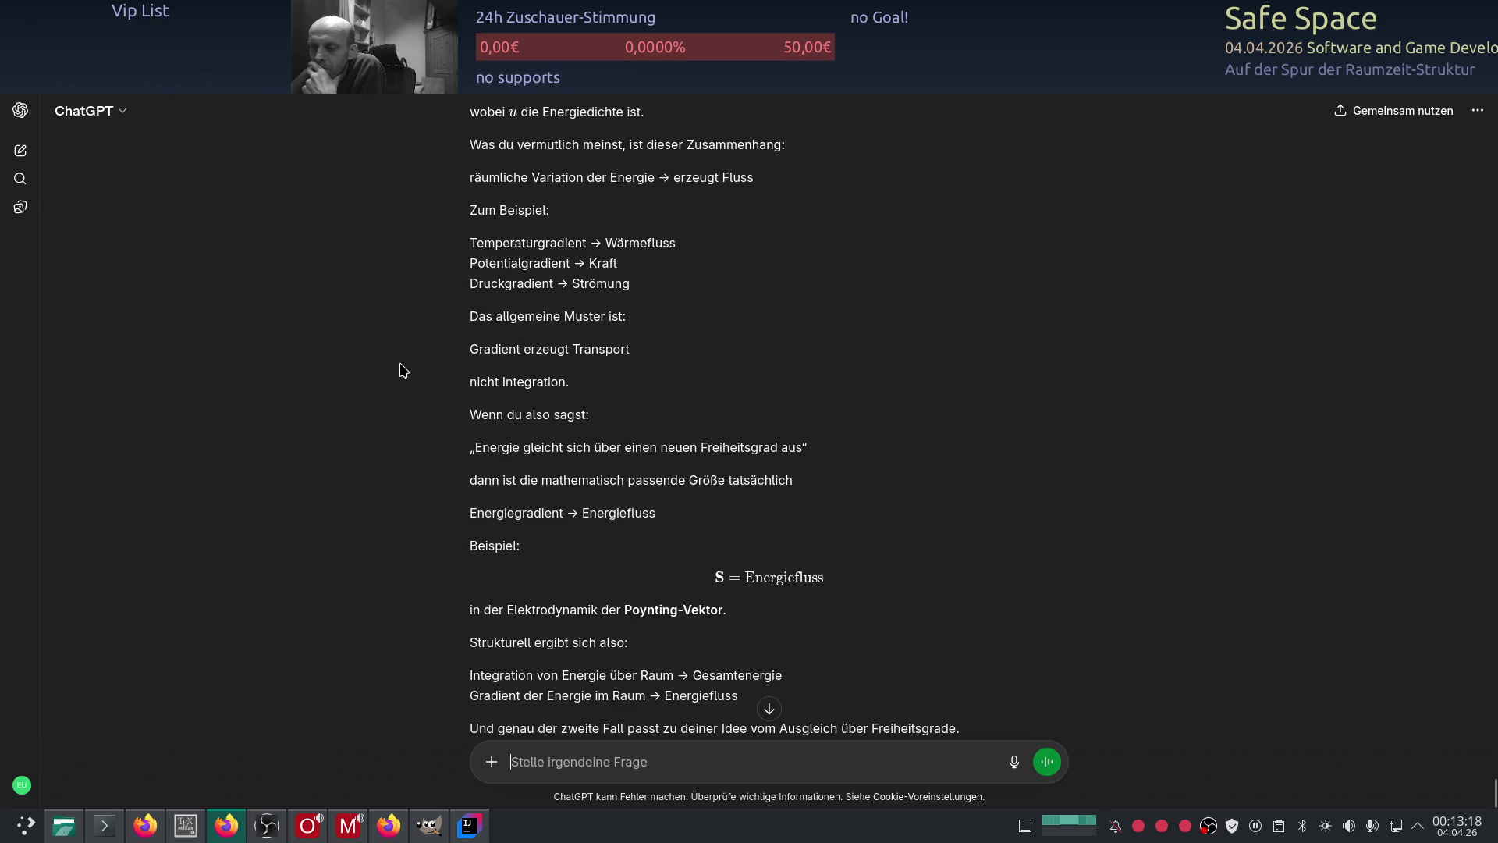
# Step: Scroll to the end of ChatGPT's reply on Energiegradient → Energiefluss and energy balancing
pyautogui.scroll(-3, 413, 390)
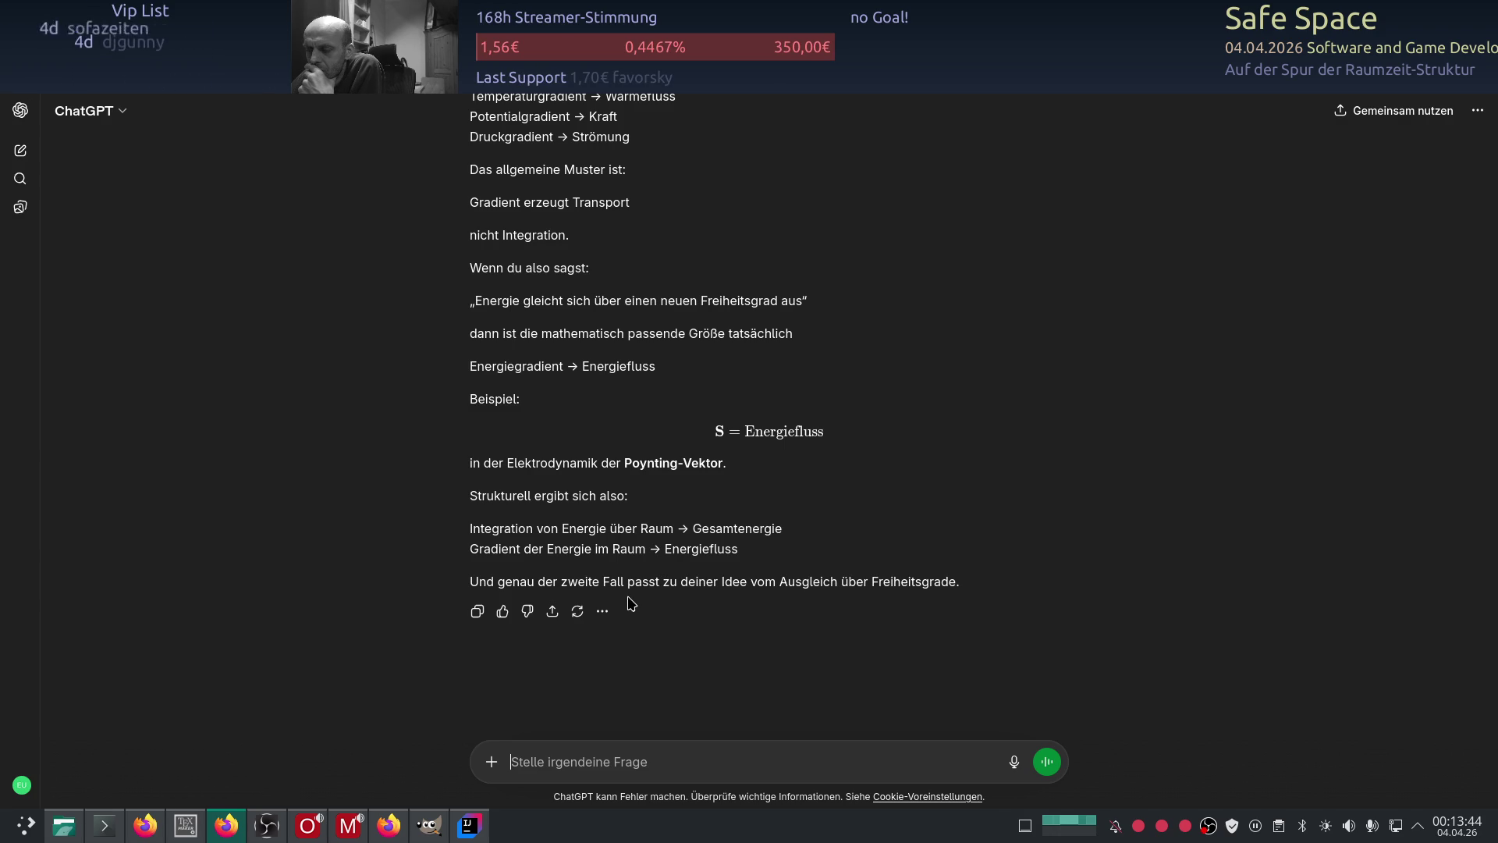
# Step: Return from ChatGPT to the colour-coded physics matrix in Google Sheets
pyautogui.hotkey('alt', 'Tab')
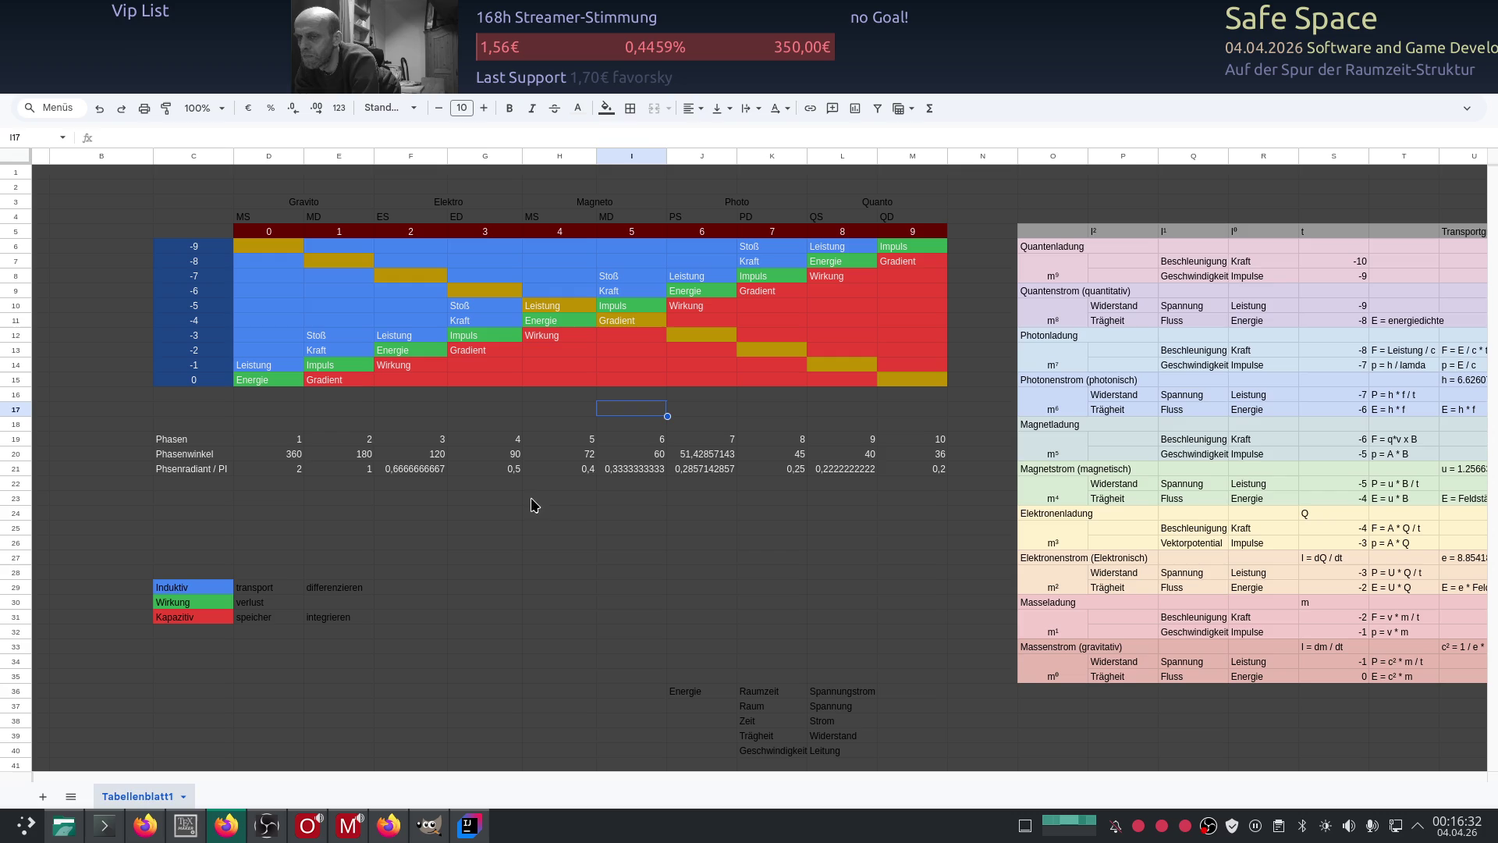
# Step: Read ChatGPT's reply naming Spannung (Stress) as the missing quantity, then bring up test.tex in TeXstudio
pyautogui.hotkey('ctrl', 'Tab')
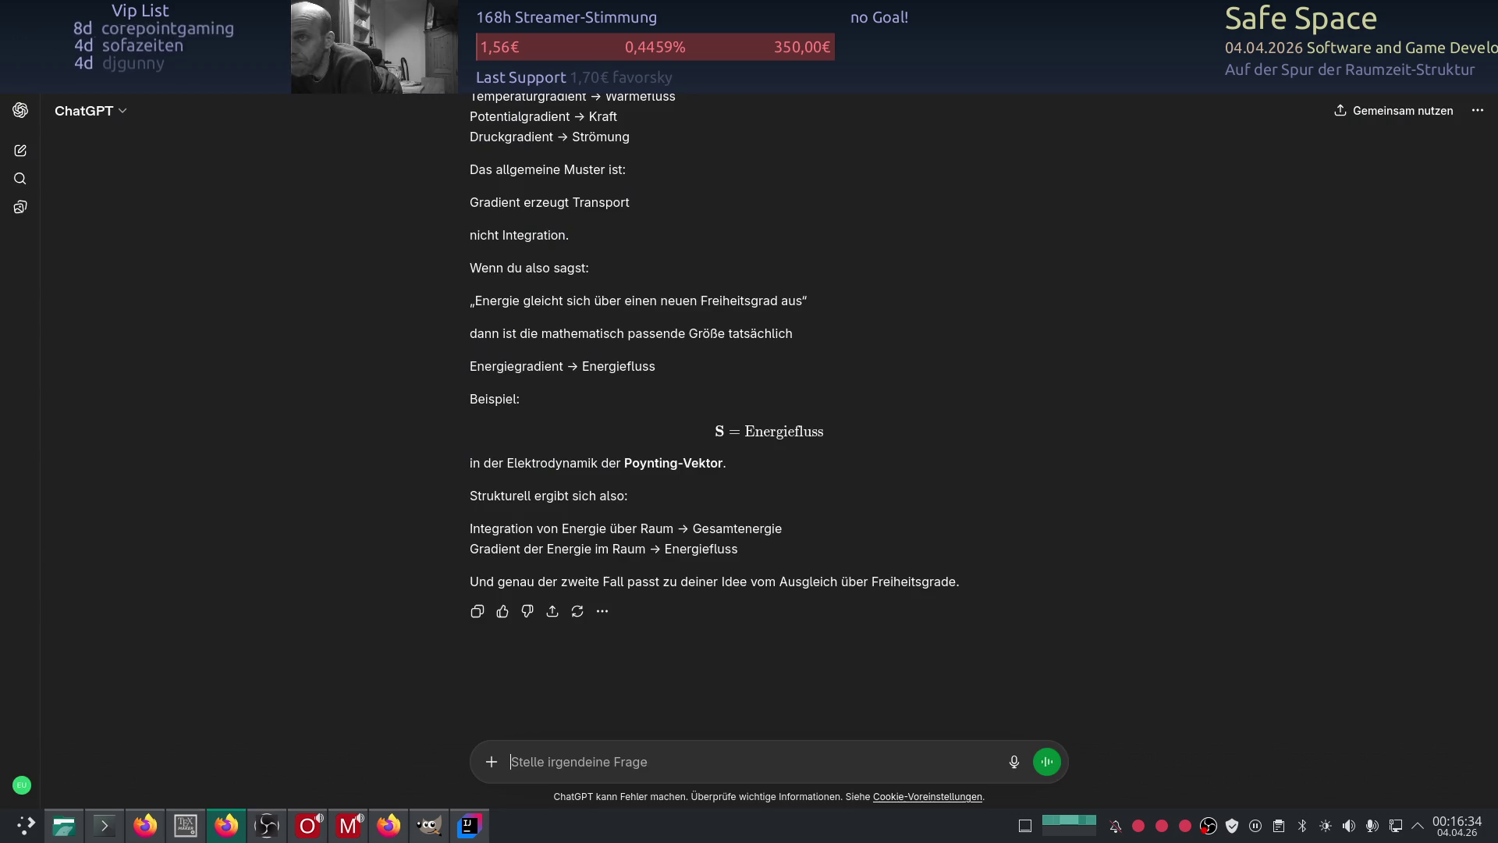
pyautogui.click(20, 150)
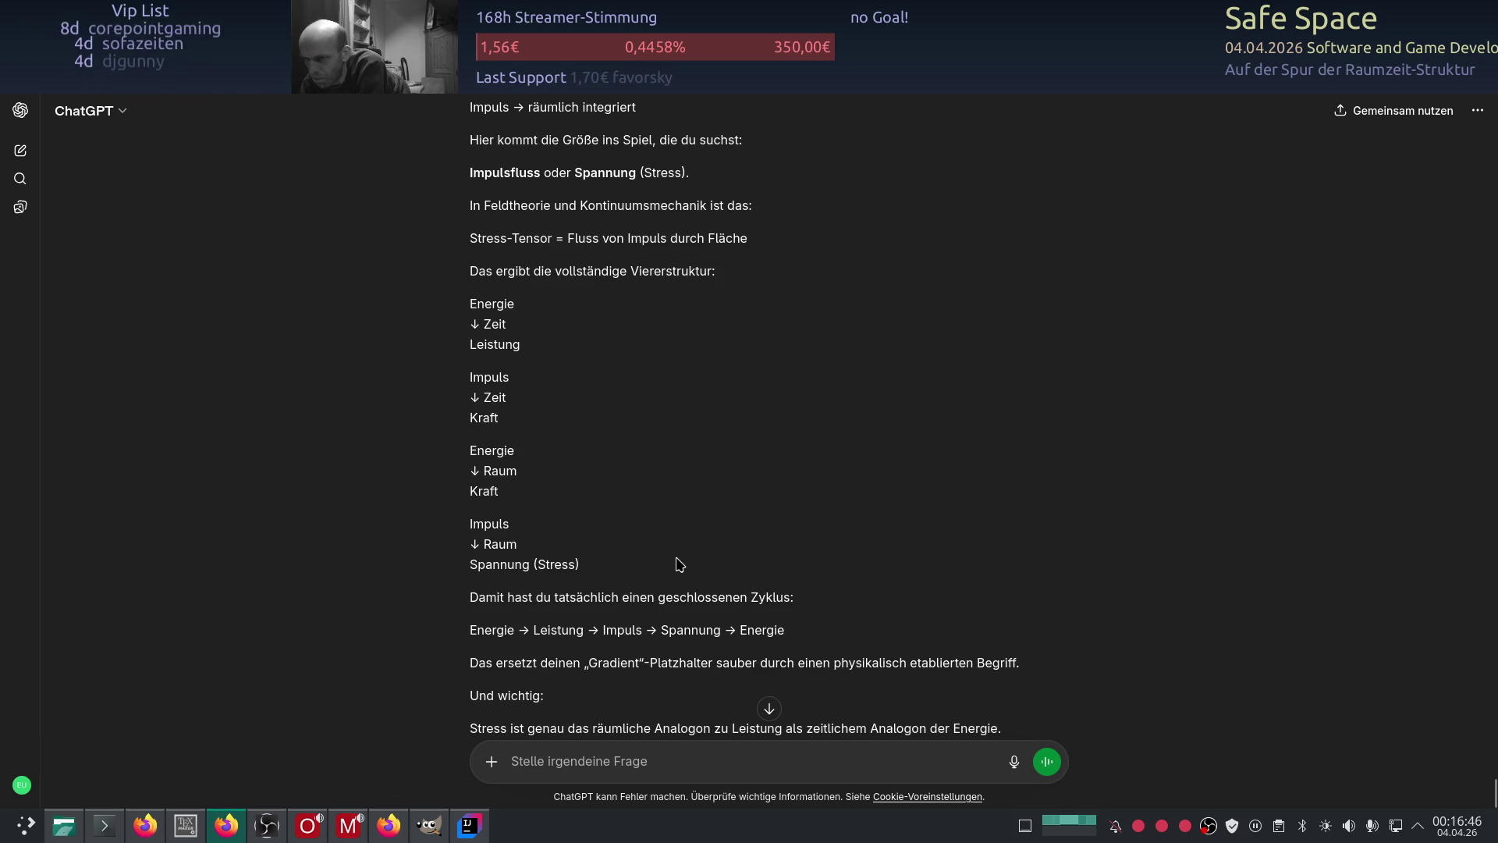
pyautogui.scroll(-3, 679, 564)
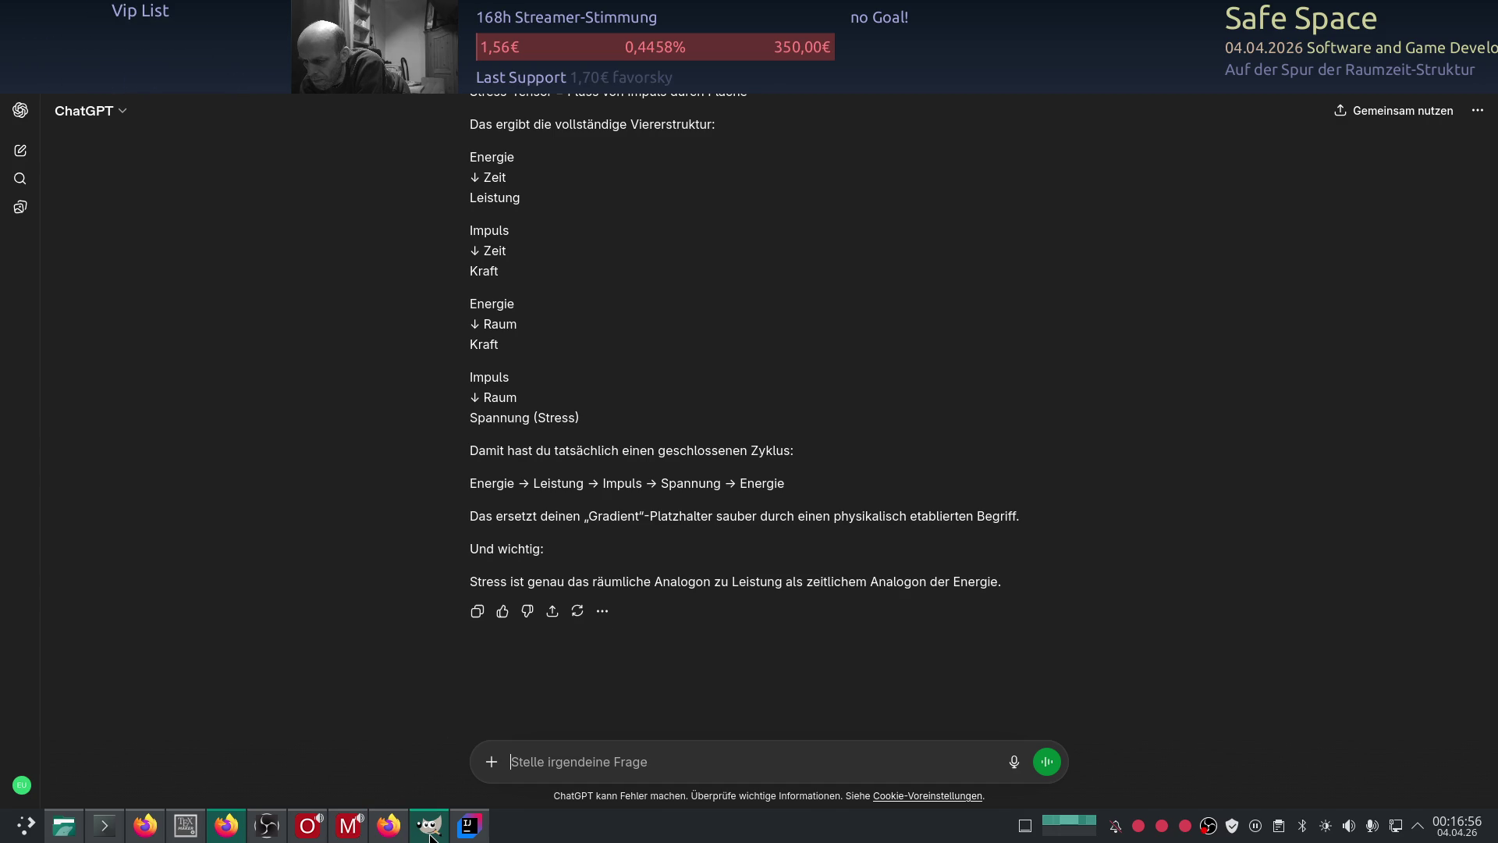
pyautogui.click(186, 825)
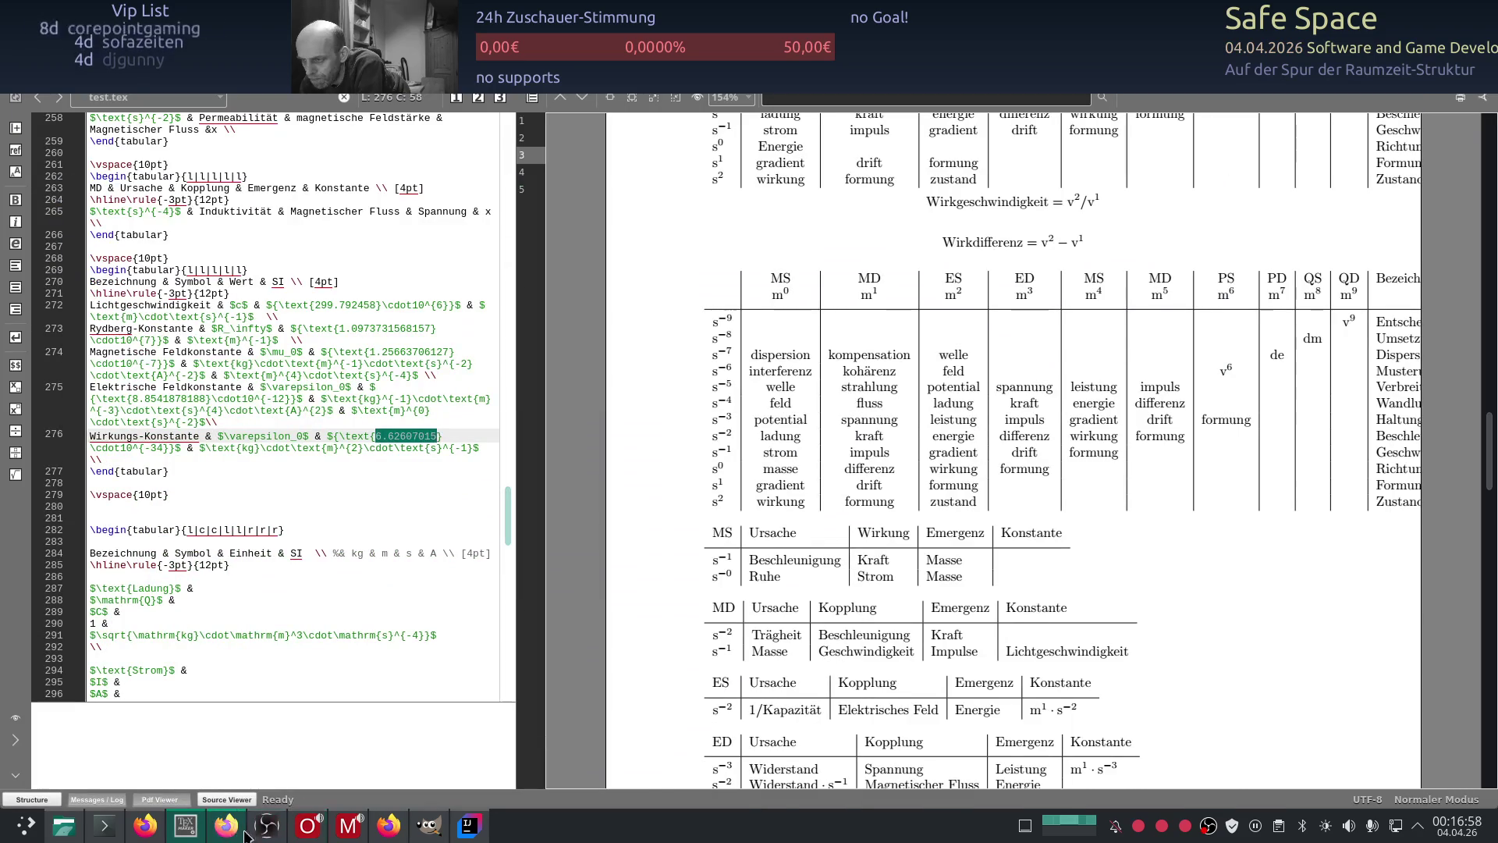
# Step: Return from TeXstudio to the Google Sheets physics matrix via the Firefox taskbar icon
pyautogui.click(226, 826)
pyautogui.click(227, 826)
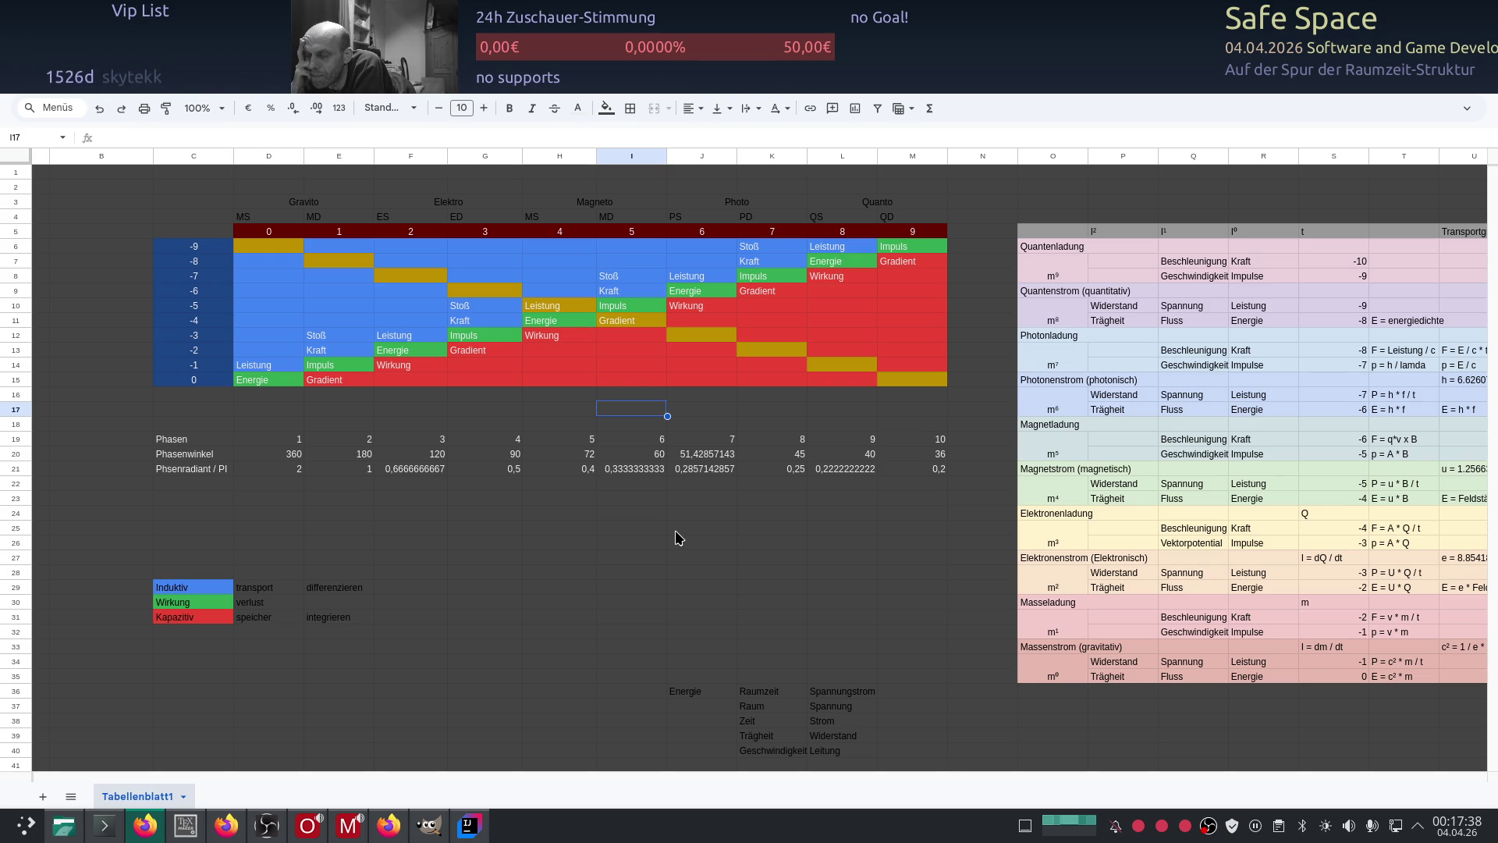
pyautogui.hotkey('alt', 'Tab')
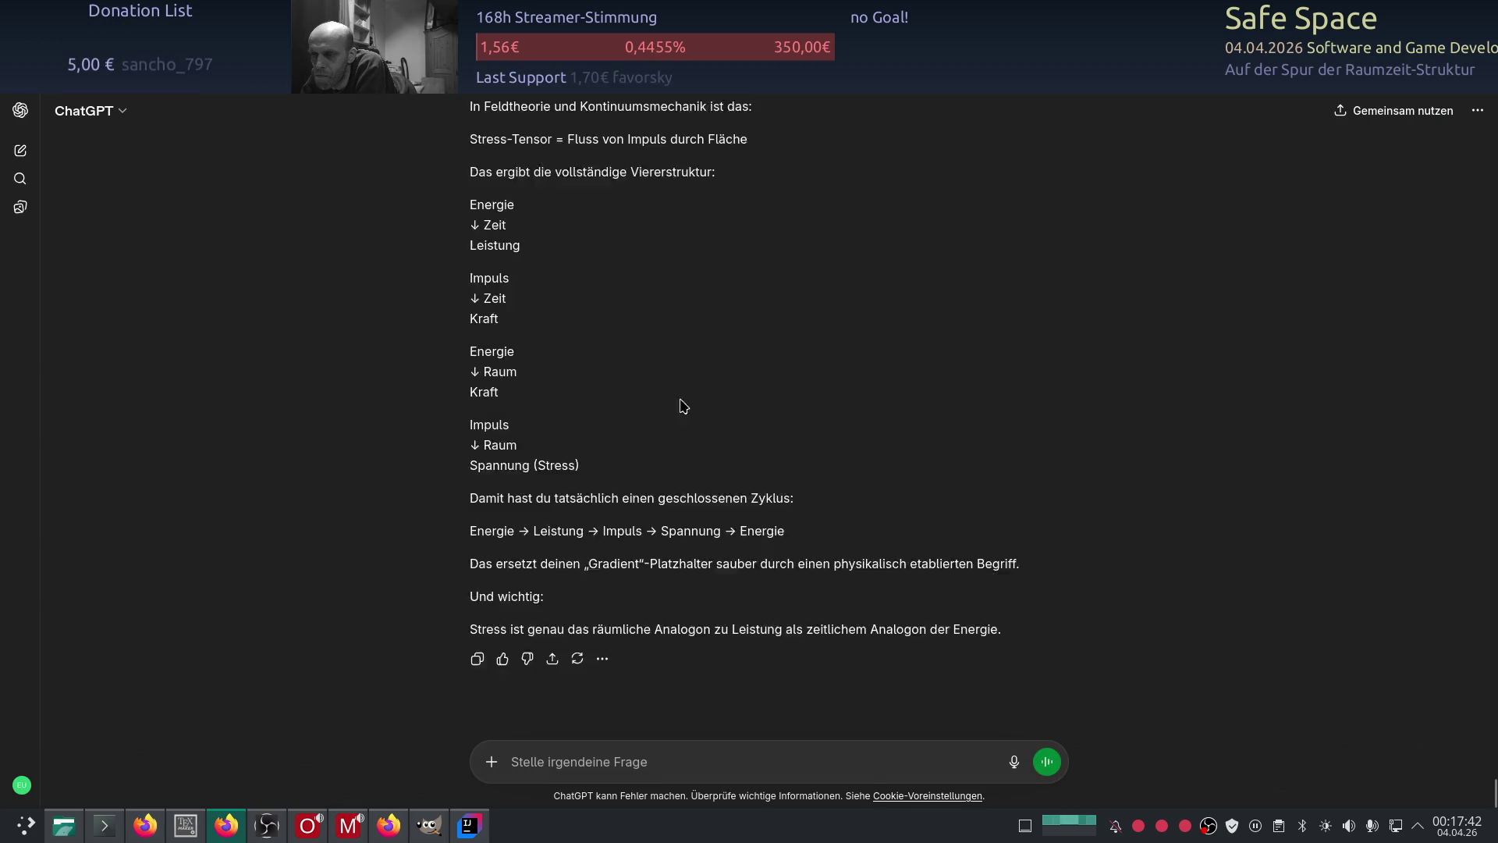
pyautogui.scroll(1, 683, 400)
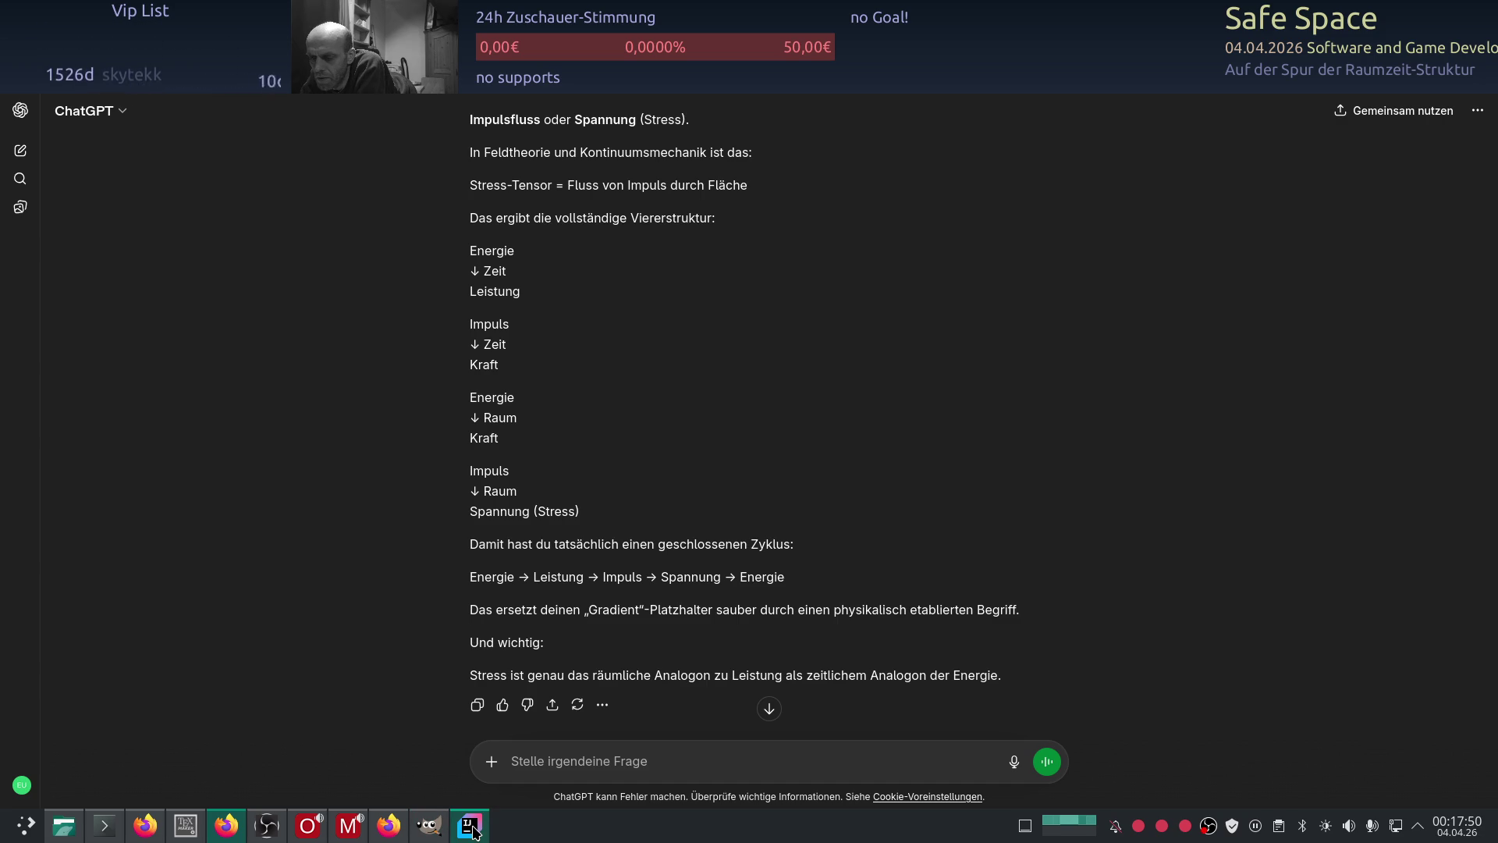
pyautogui.click(224, 831)
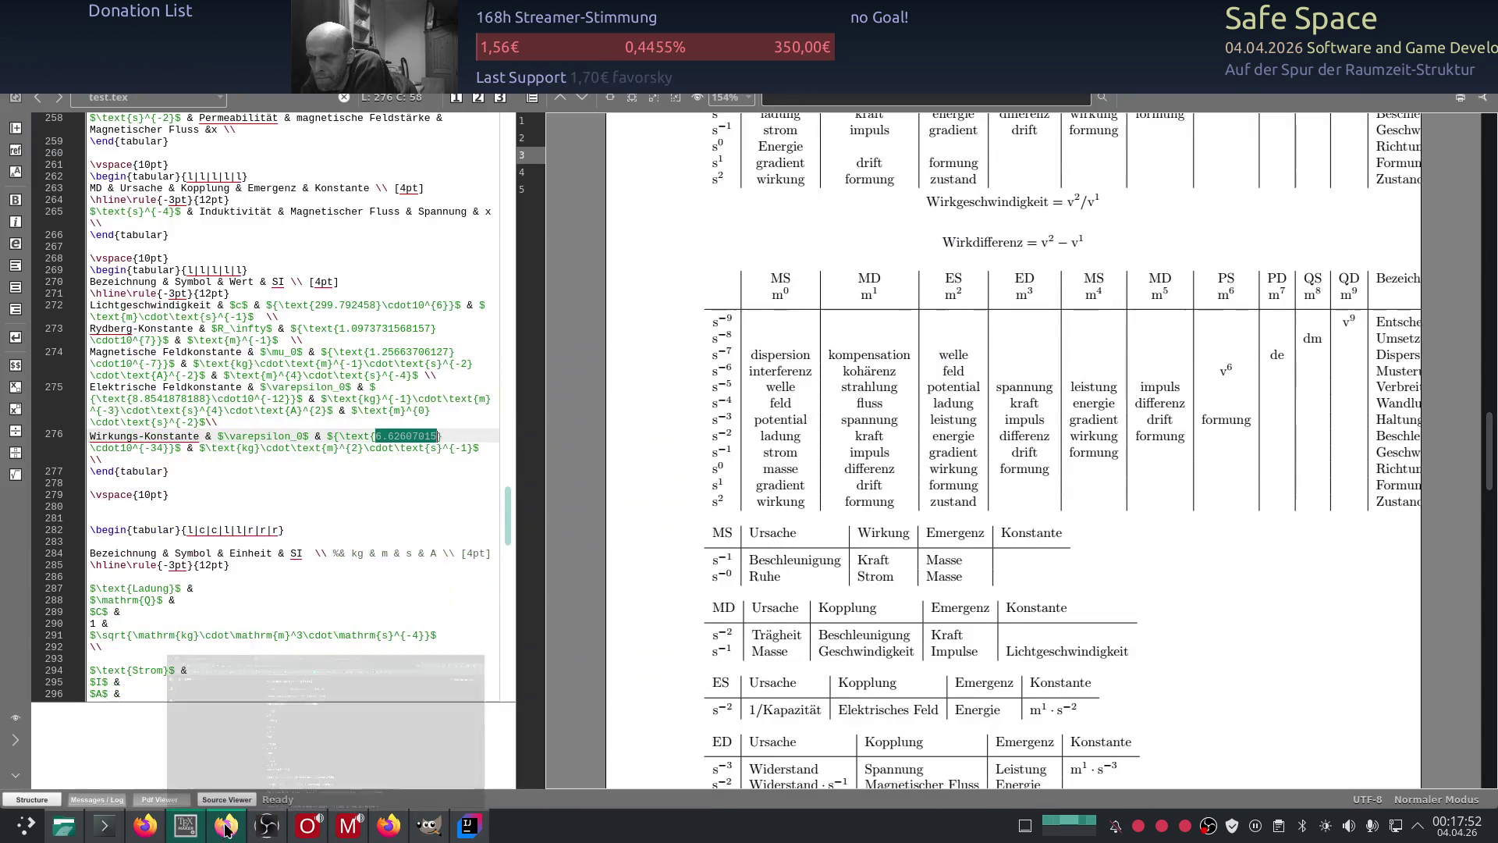
pyautogui.click(224, 831)
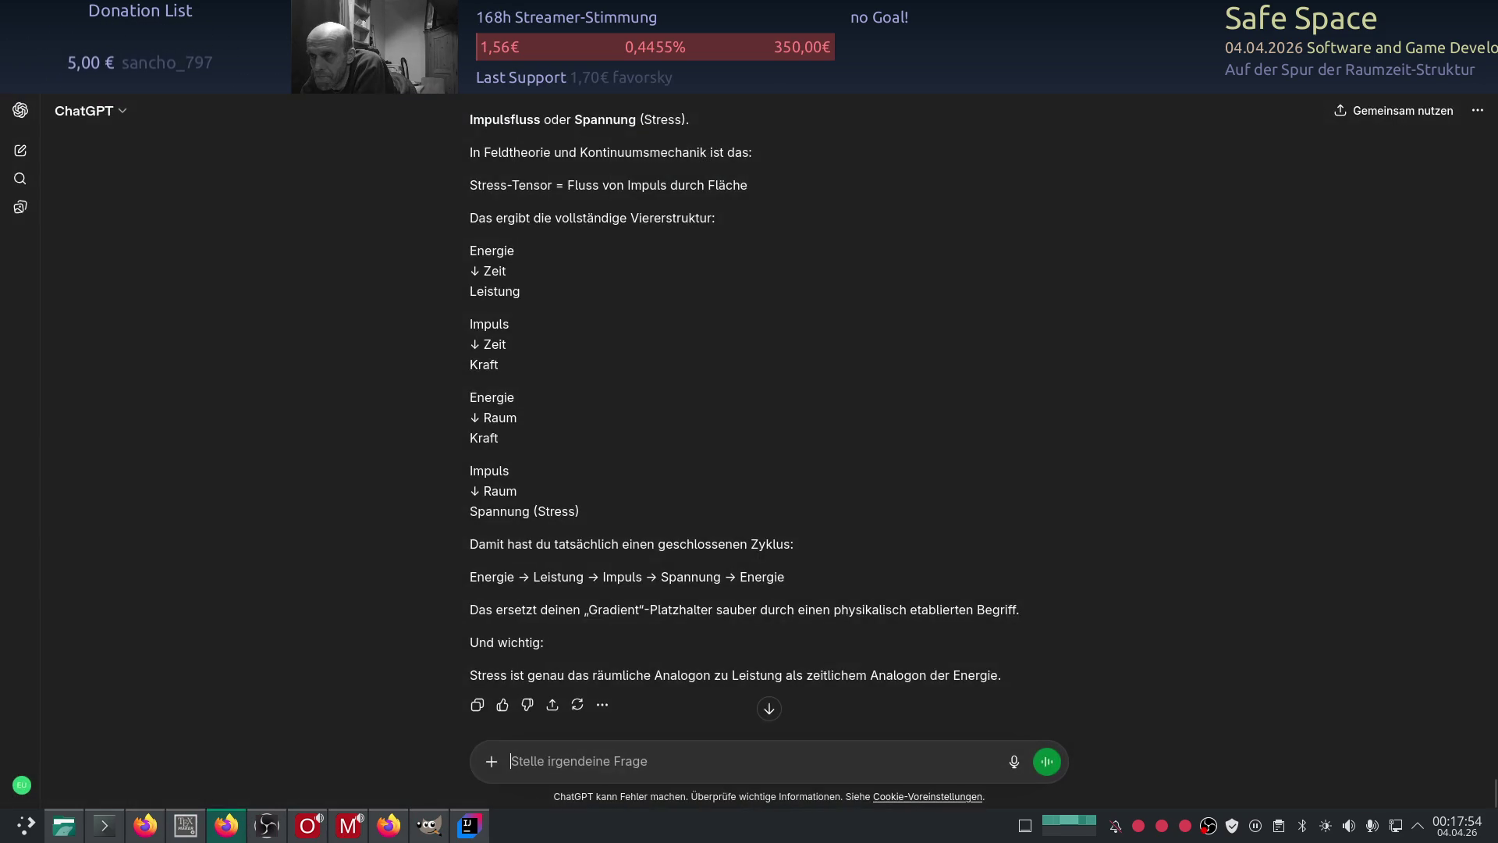
pyautogui.click(224, 832)
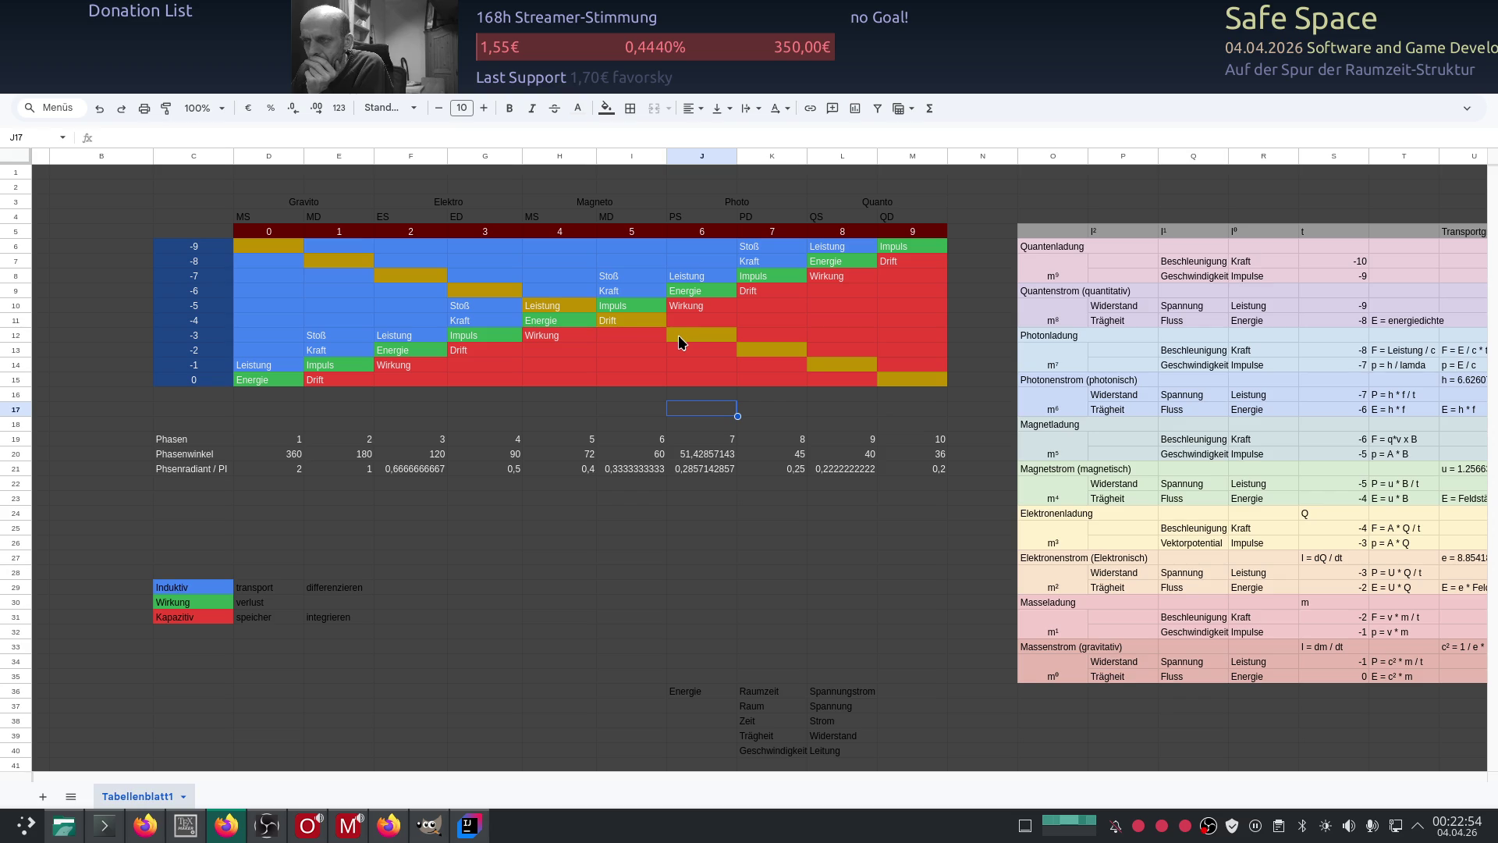
pyautogui.click(545, 293)
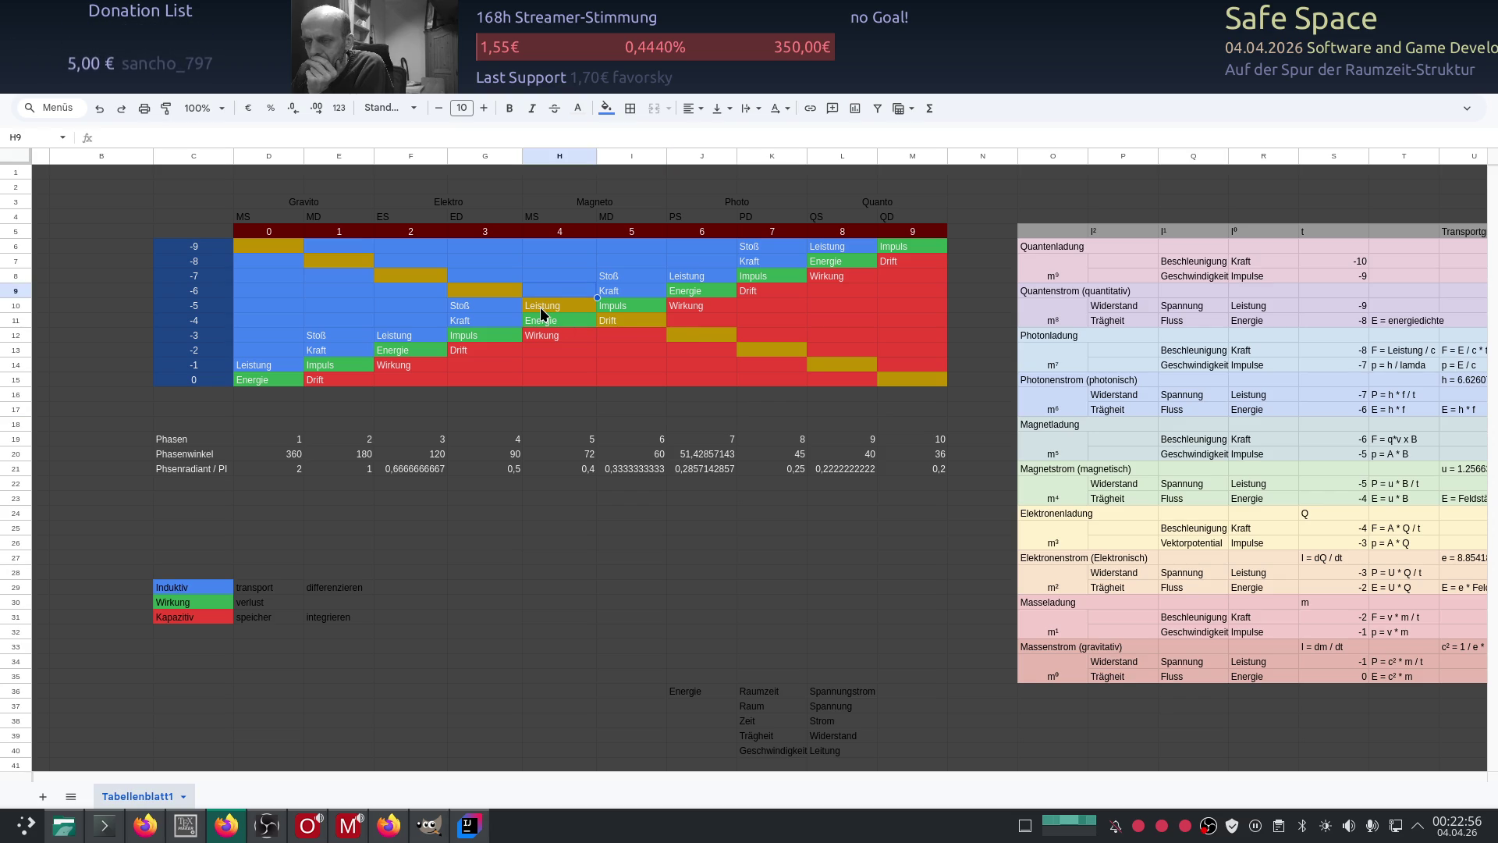
pyautogui.click(480, 292)
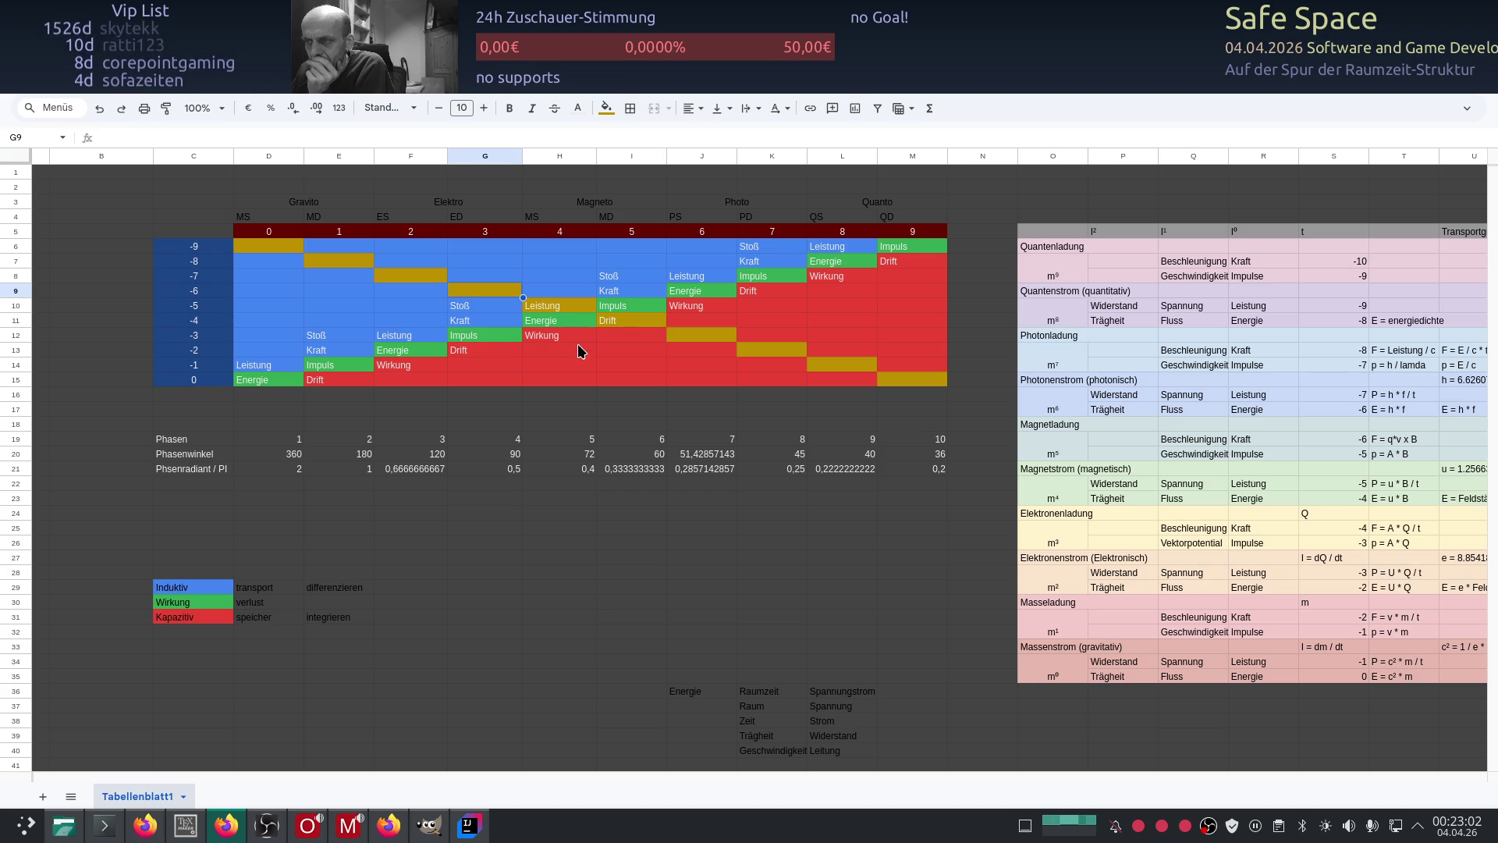
pyautogui.click(689, 321)
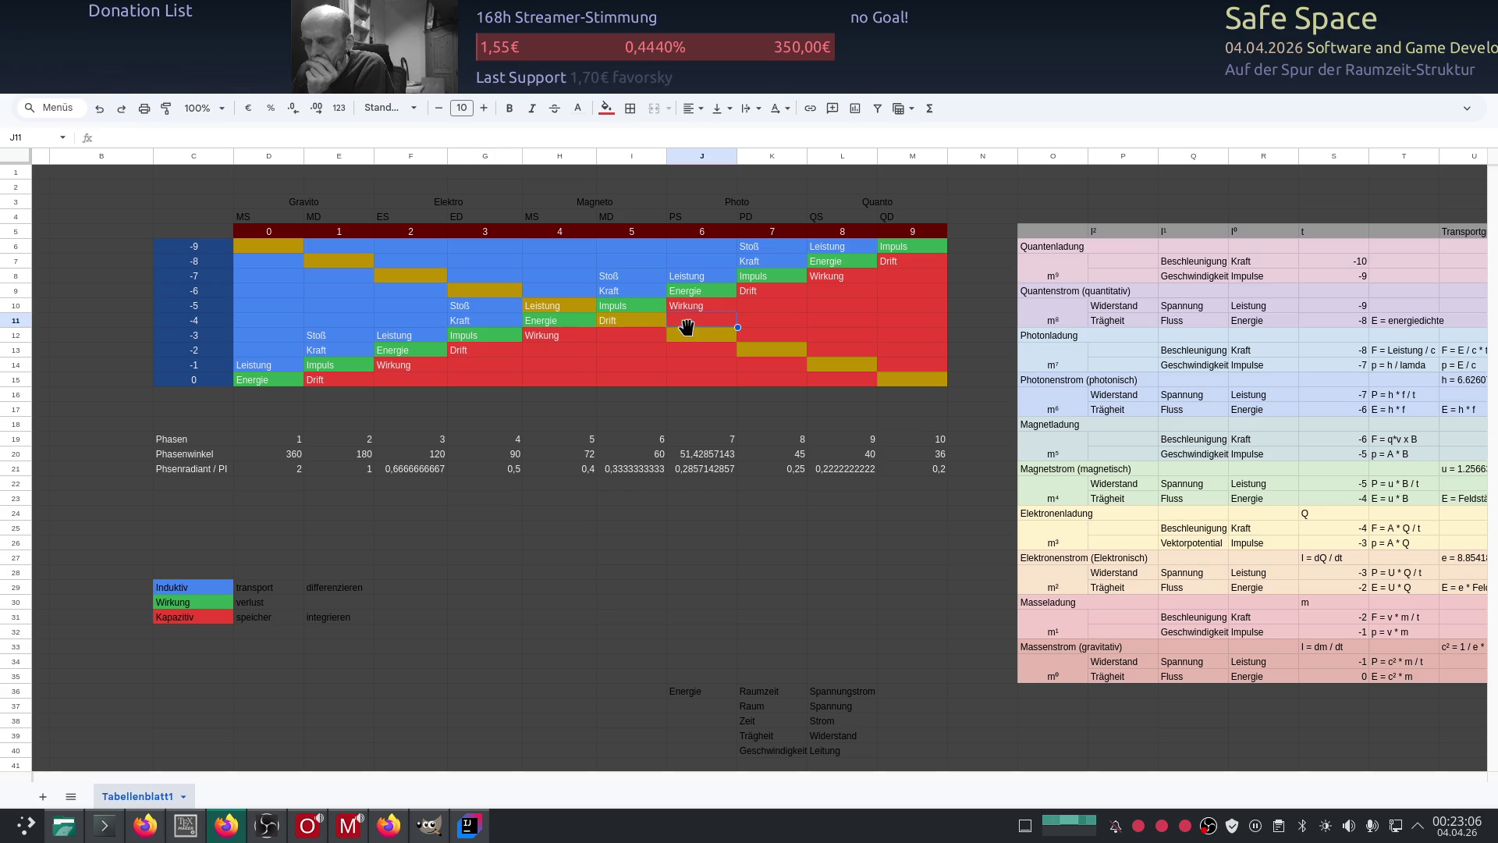